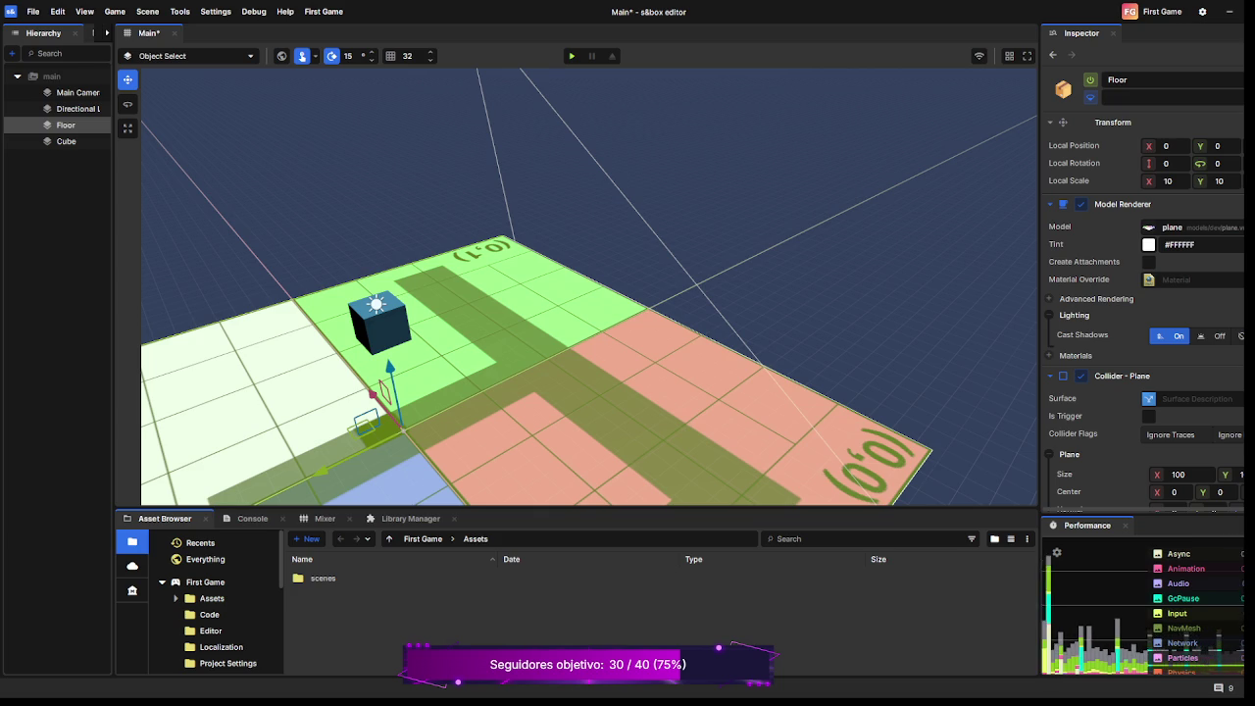
Apply the terrain material to the Floor's Material Override and save the scene.
drag(1254, 280, 1191, 280)
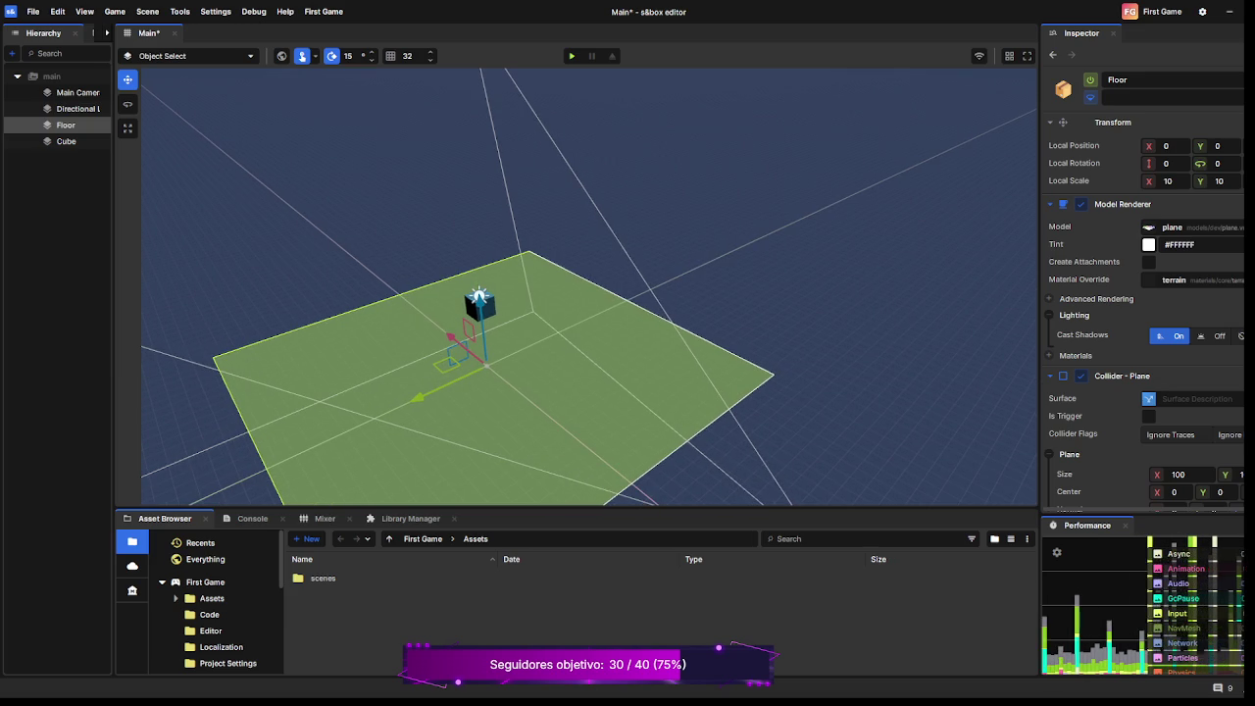
key(Delete)
key(ctrl+z)
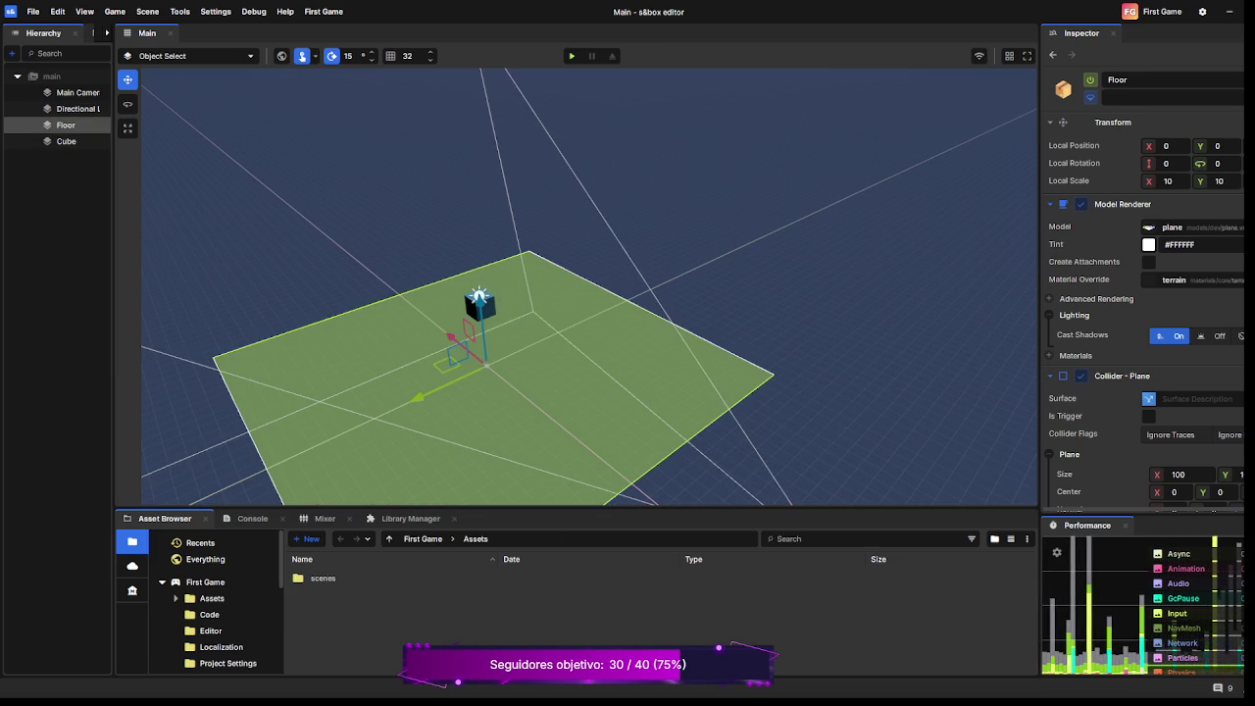
Select the Cube, then the Floor, and start playing the scene.
click(66, 141)
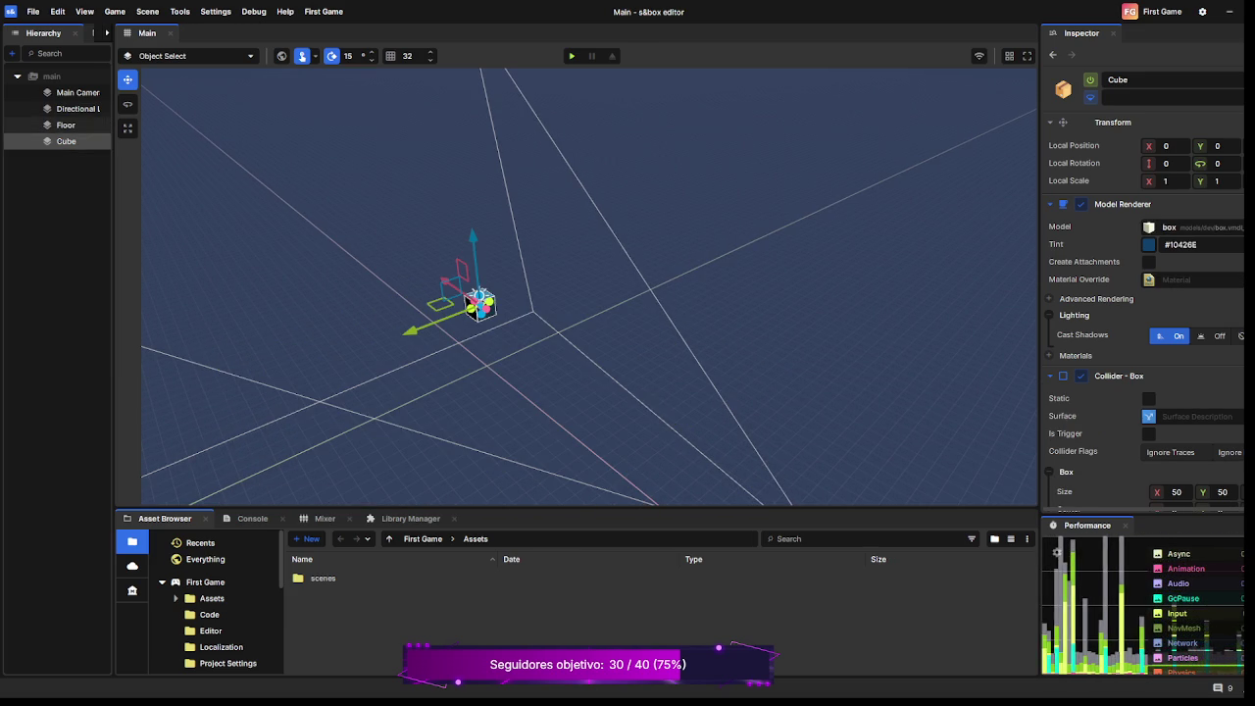
click(66, 125)
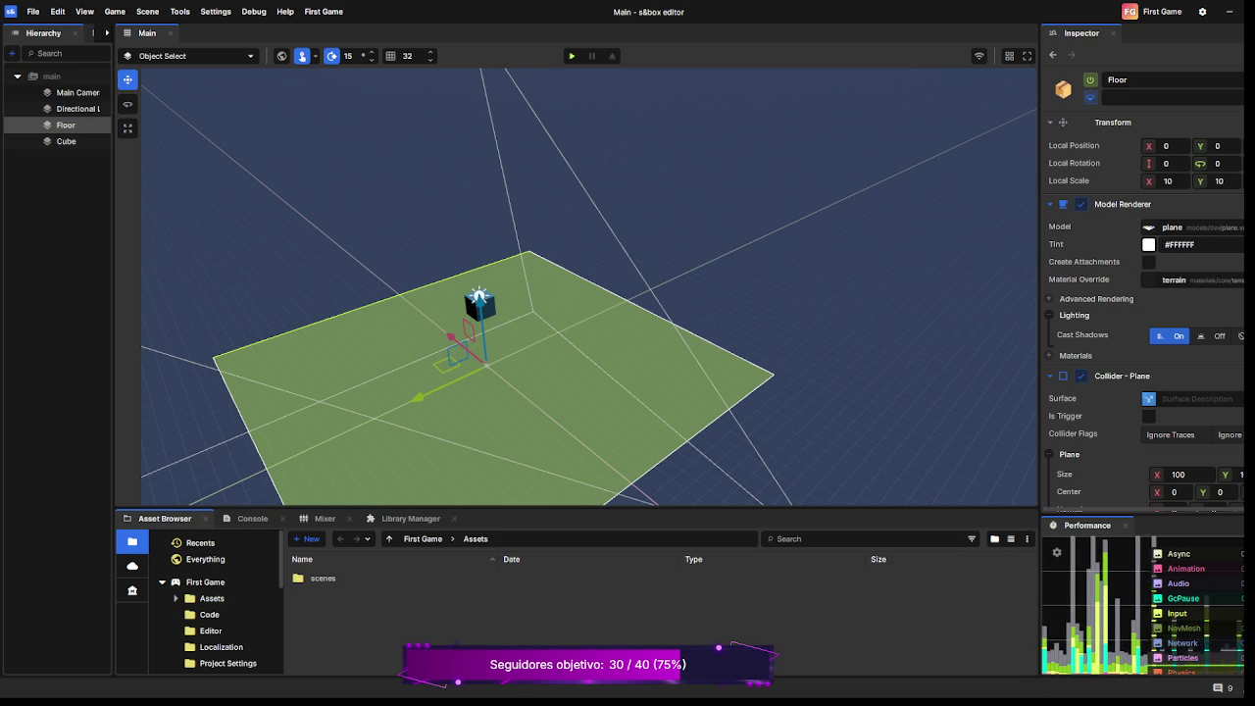
key(F5)
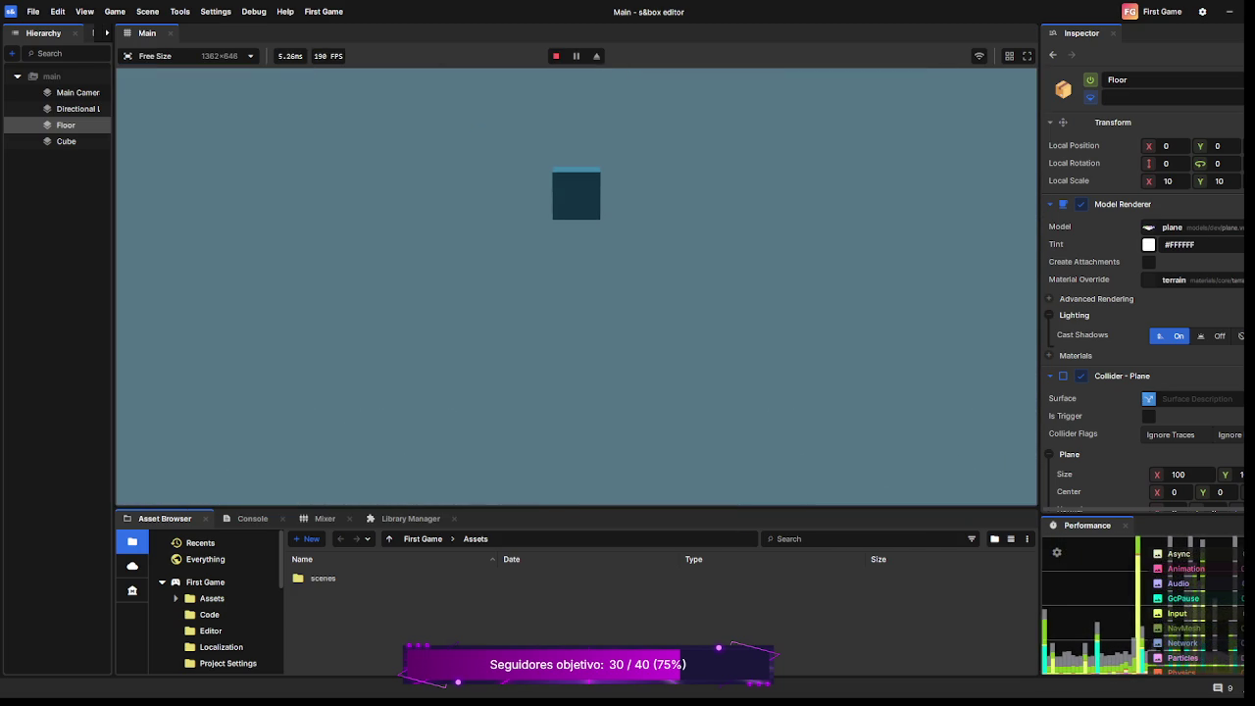
Stop play mode with F5 to return to scene editing.
key(F5)
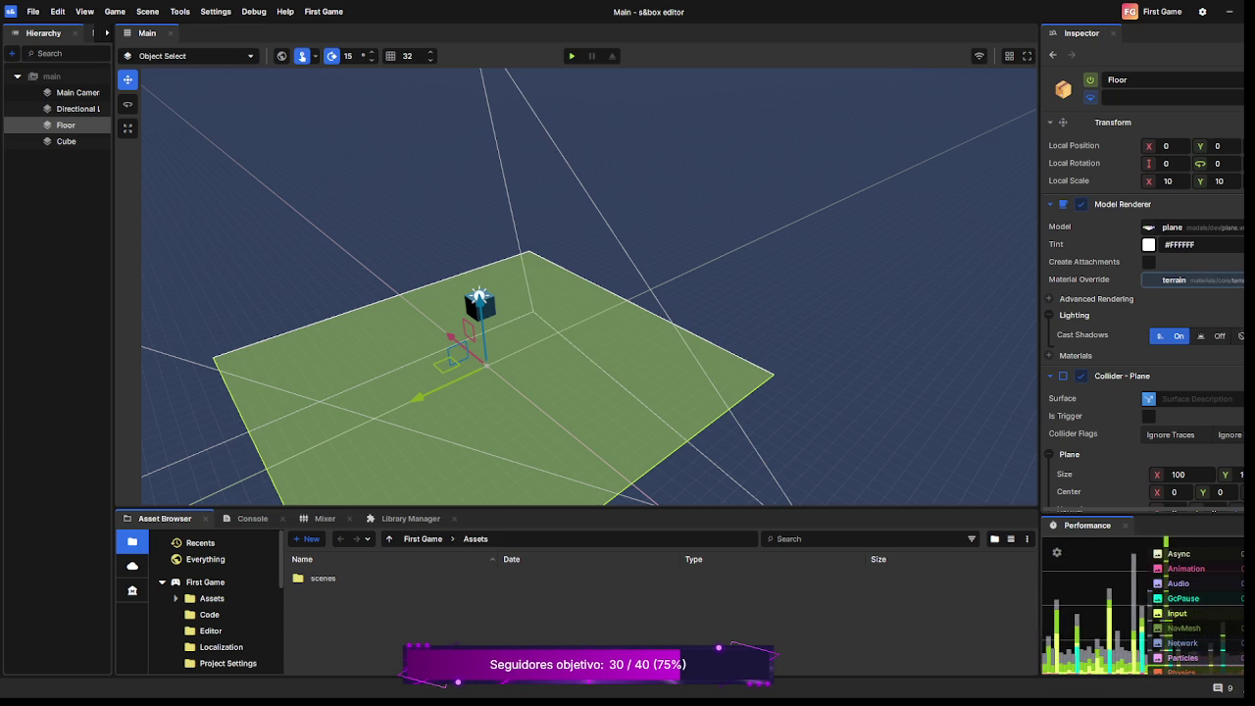
click(479, 302)
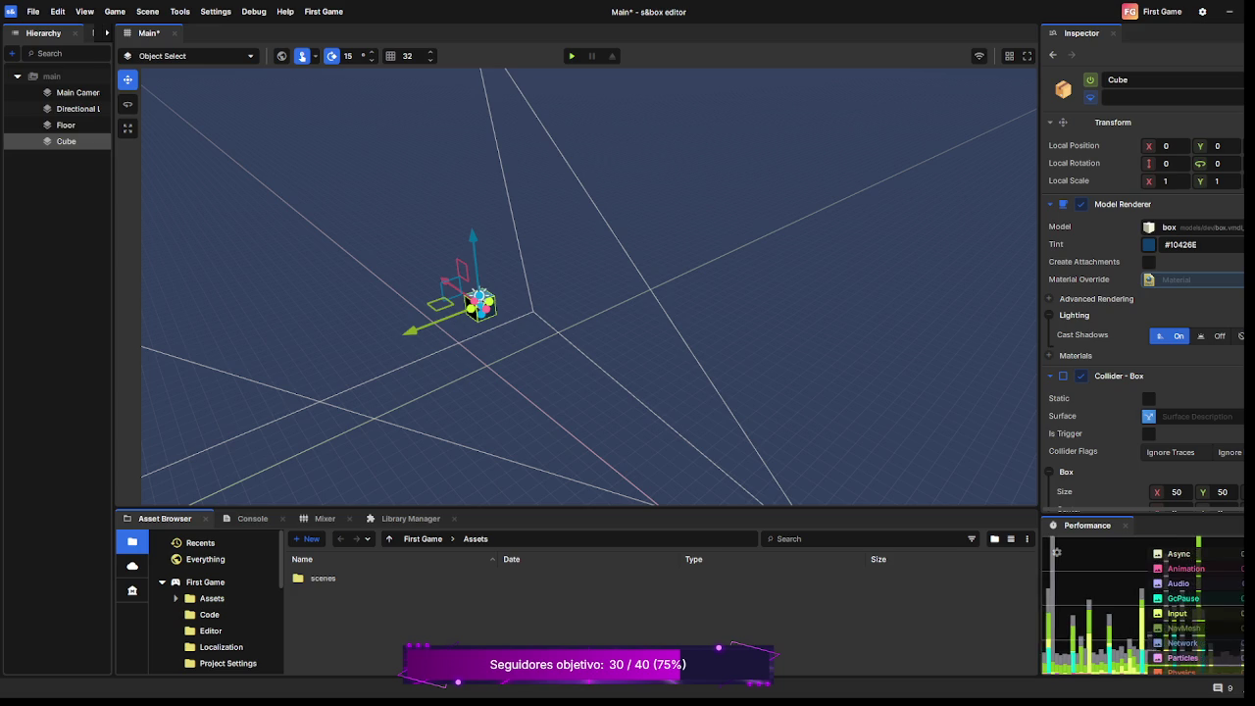
key(s)
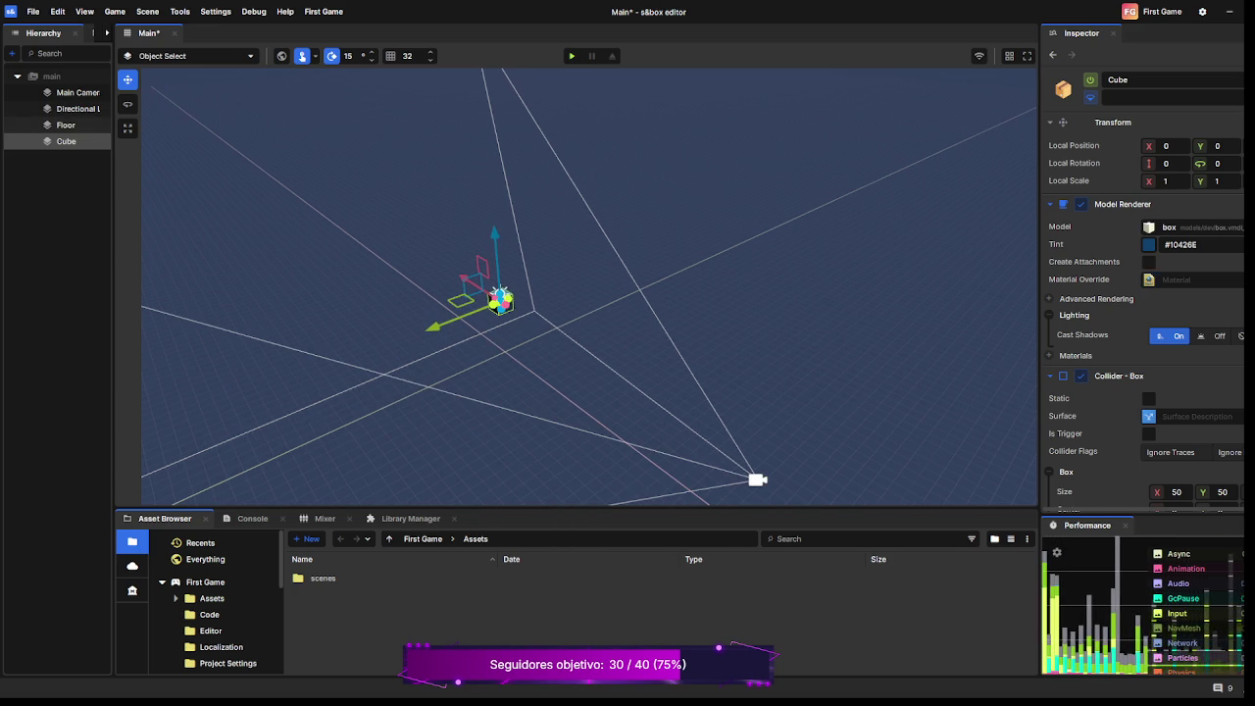
click(64, 124)
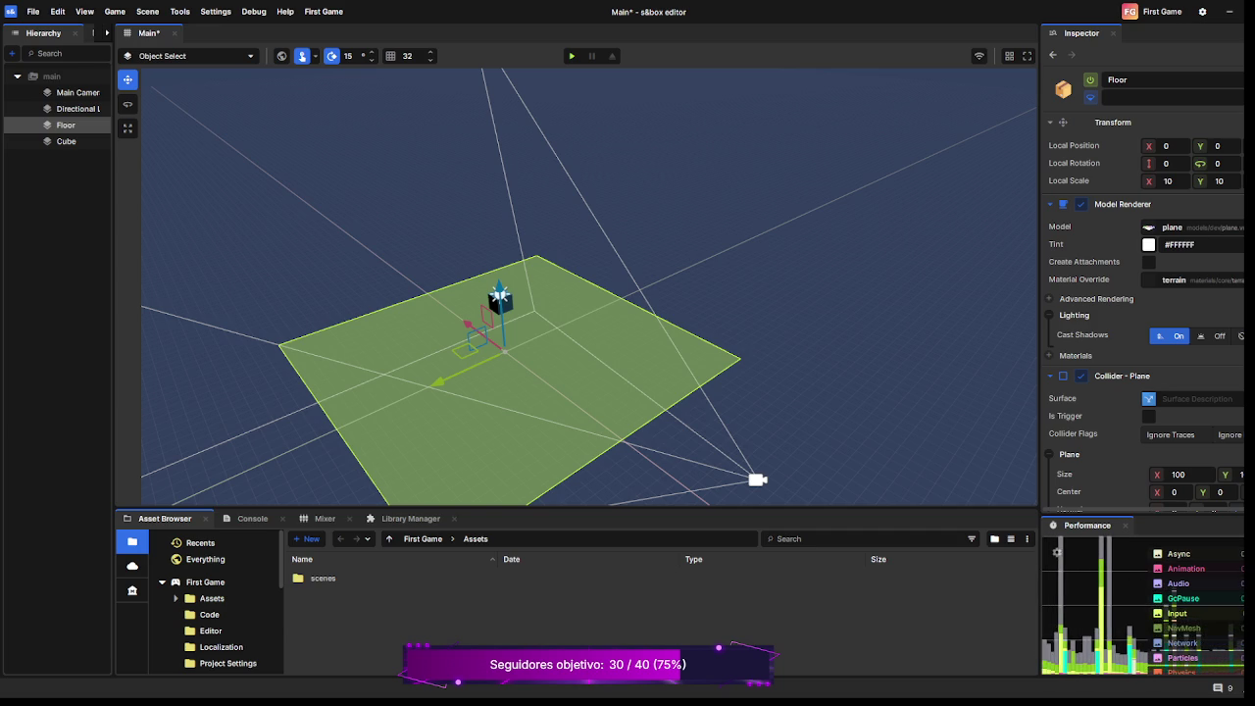
Switch between the Floor and Cube in the hierarchy, then select the Floor in the viewport.
key(Delete)
click(66, 125)
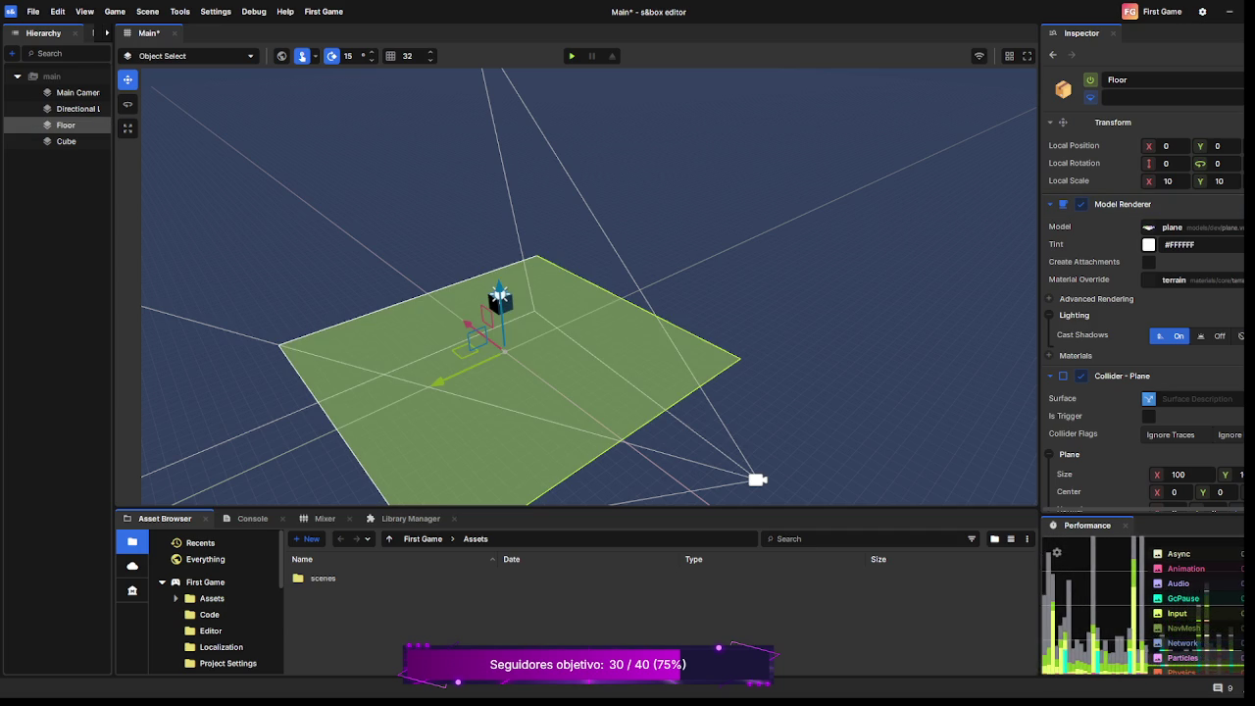
click(65, 142)
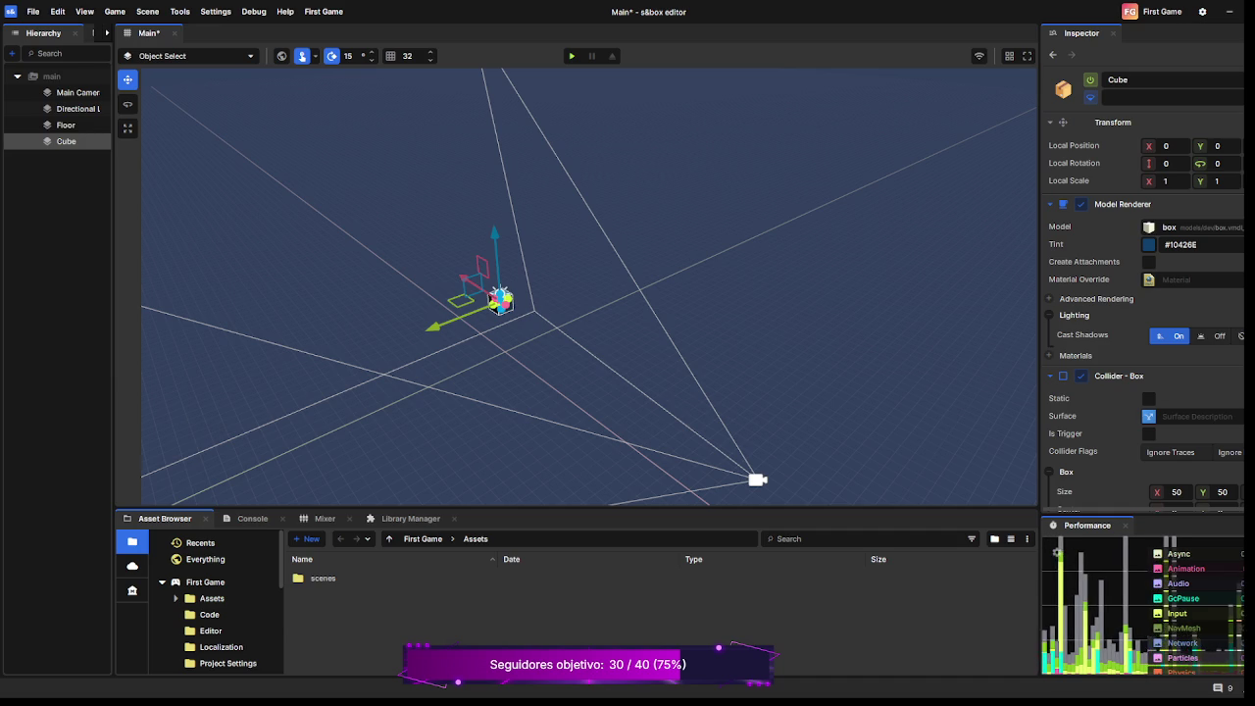
click(66, 125)
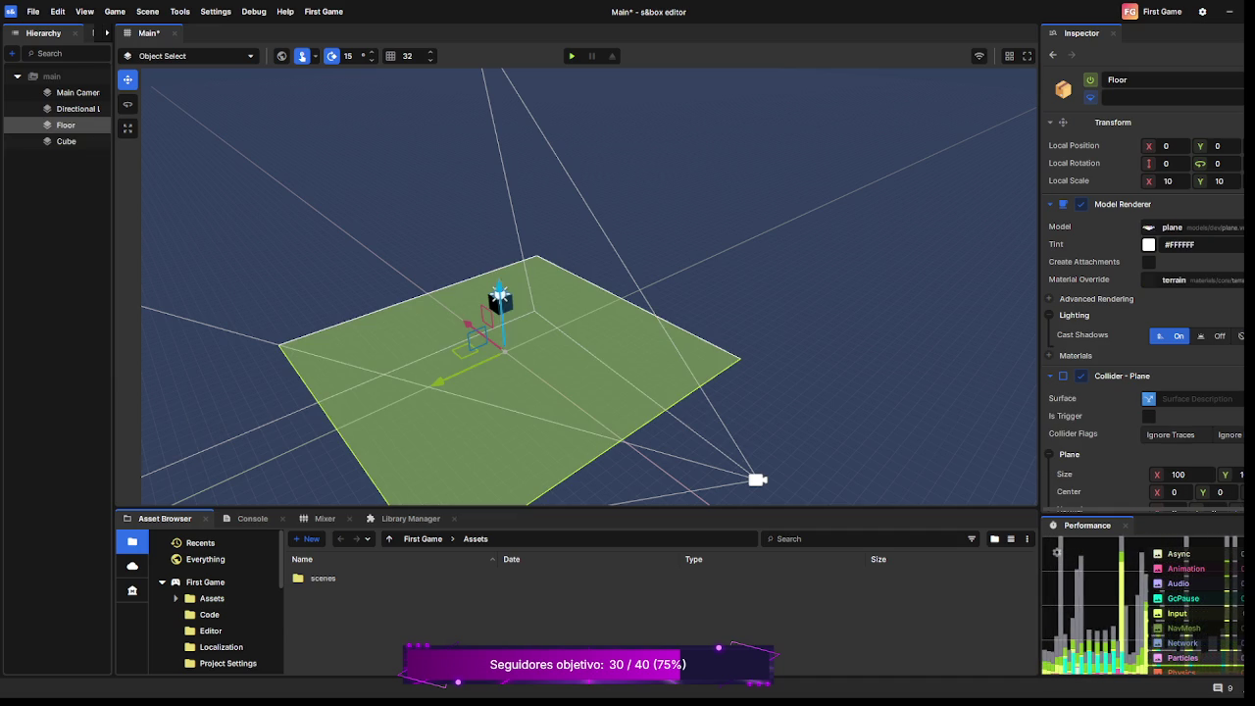
key(Escape)
scroll(578, 284, down, 5)
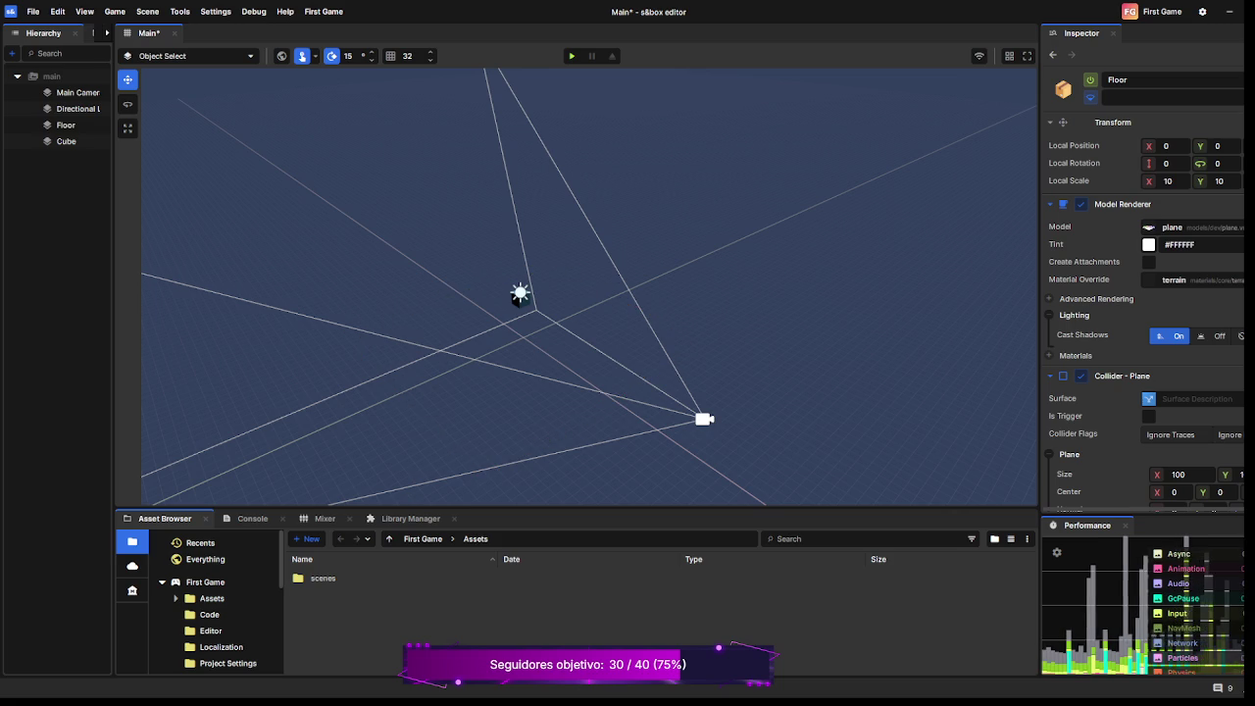
click(65, 124)
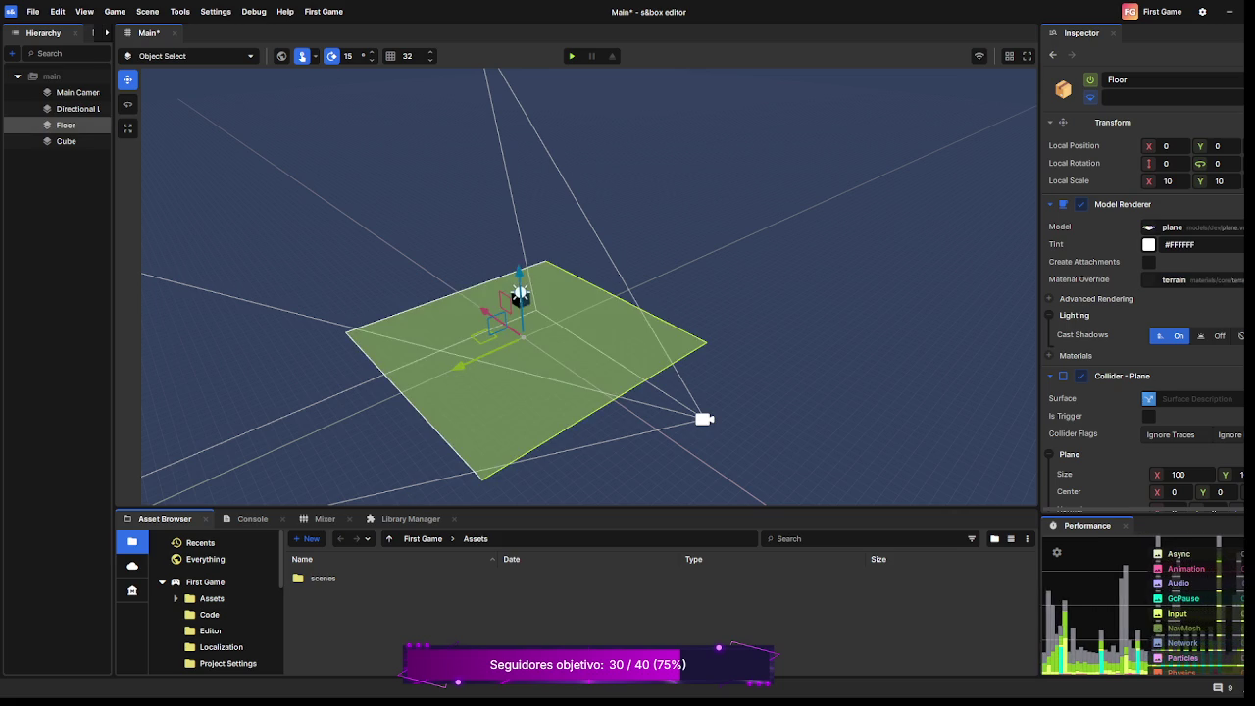
click(66, 141)
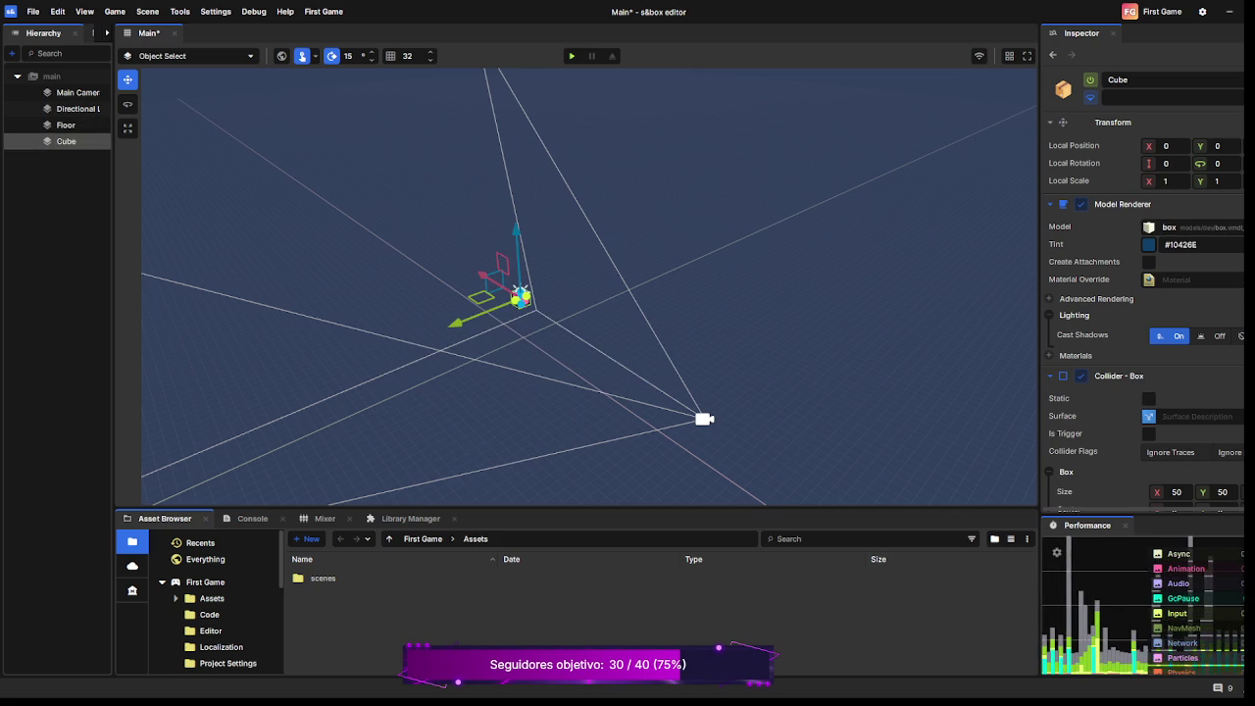
click(520, 294)
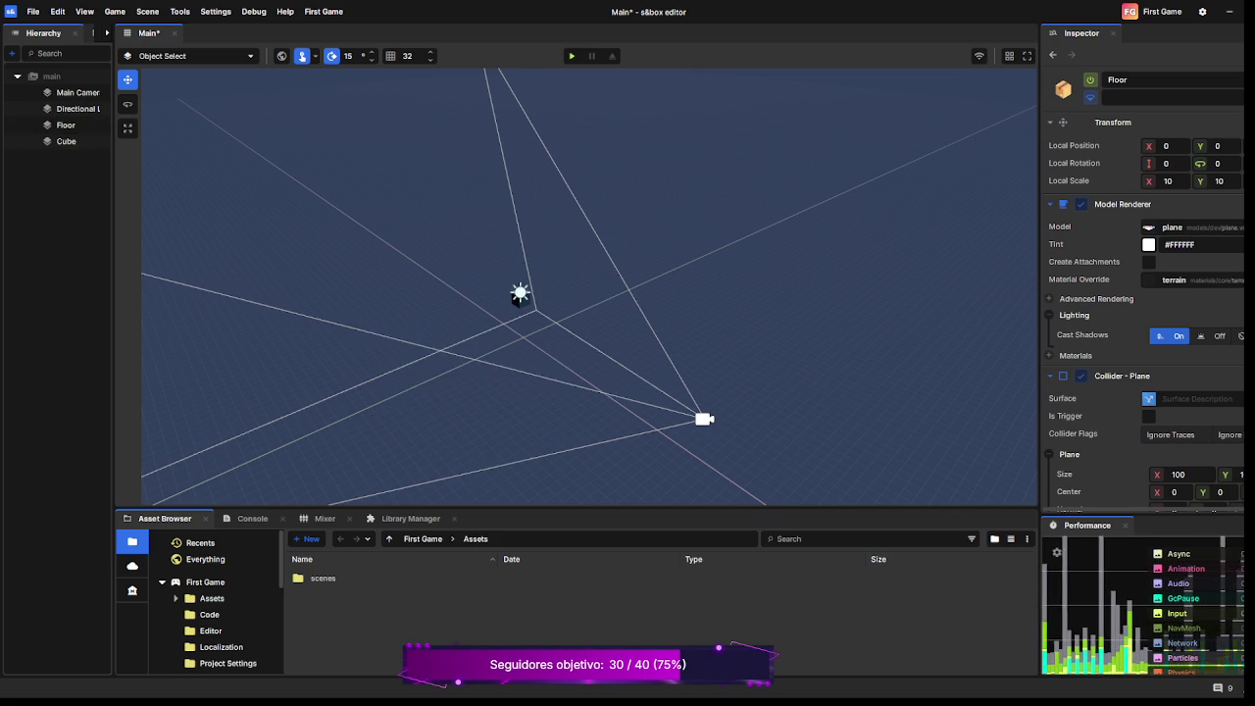
Undo the Floor's terrain material to restore the colored grid, save, and play the scene.
key(ctrl+z)
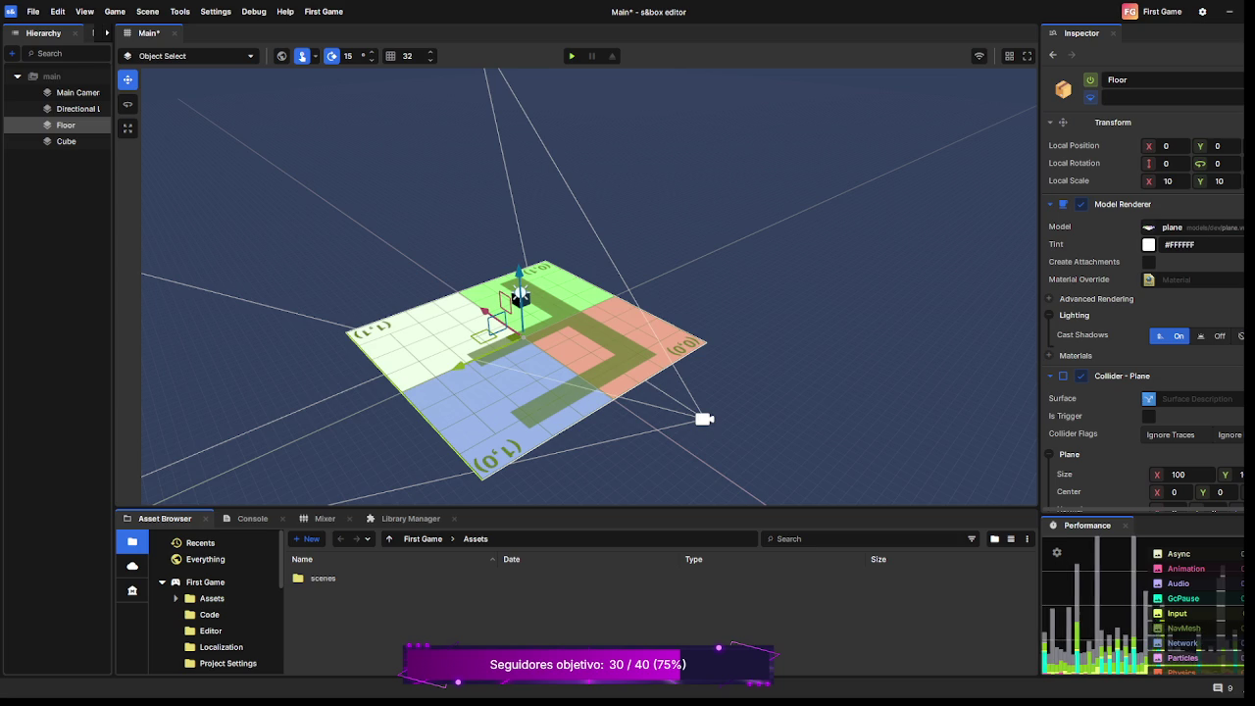
key(ctrl+s)
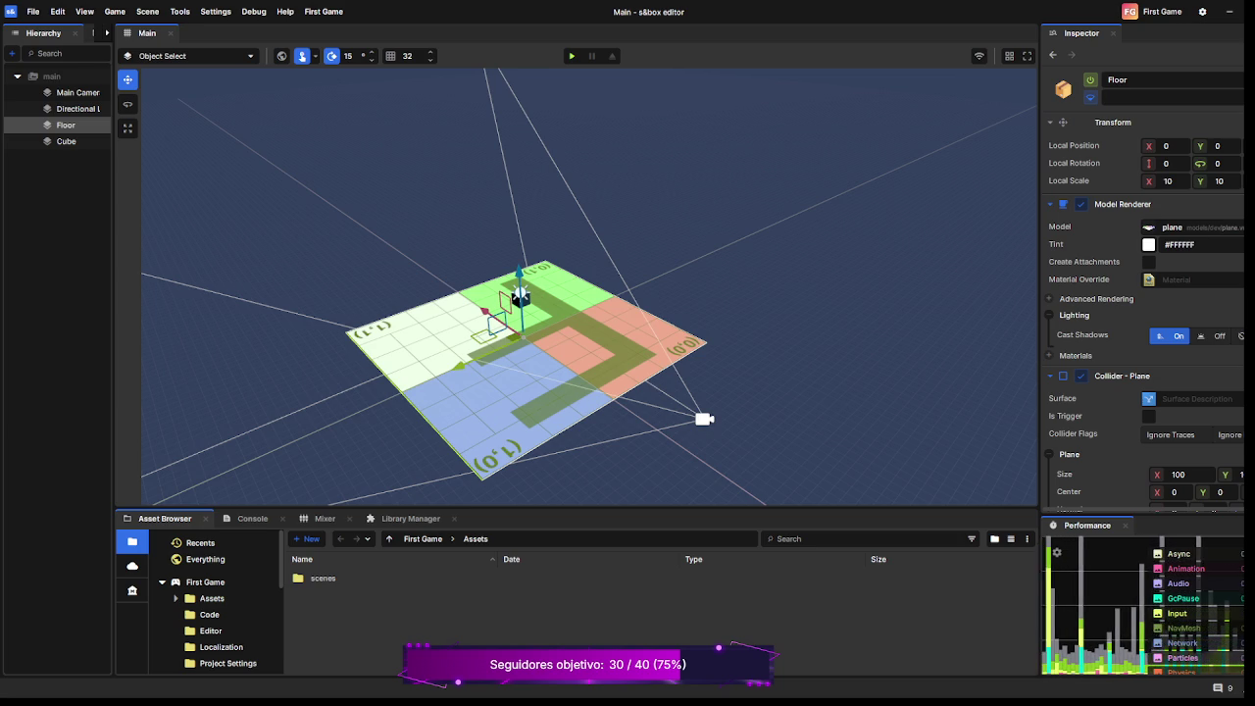
key(F5)
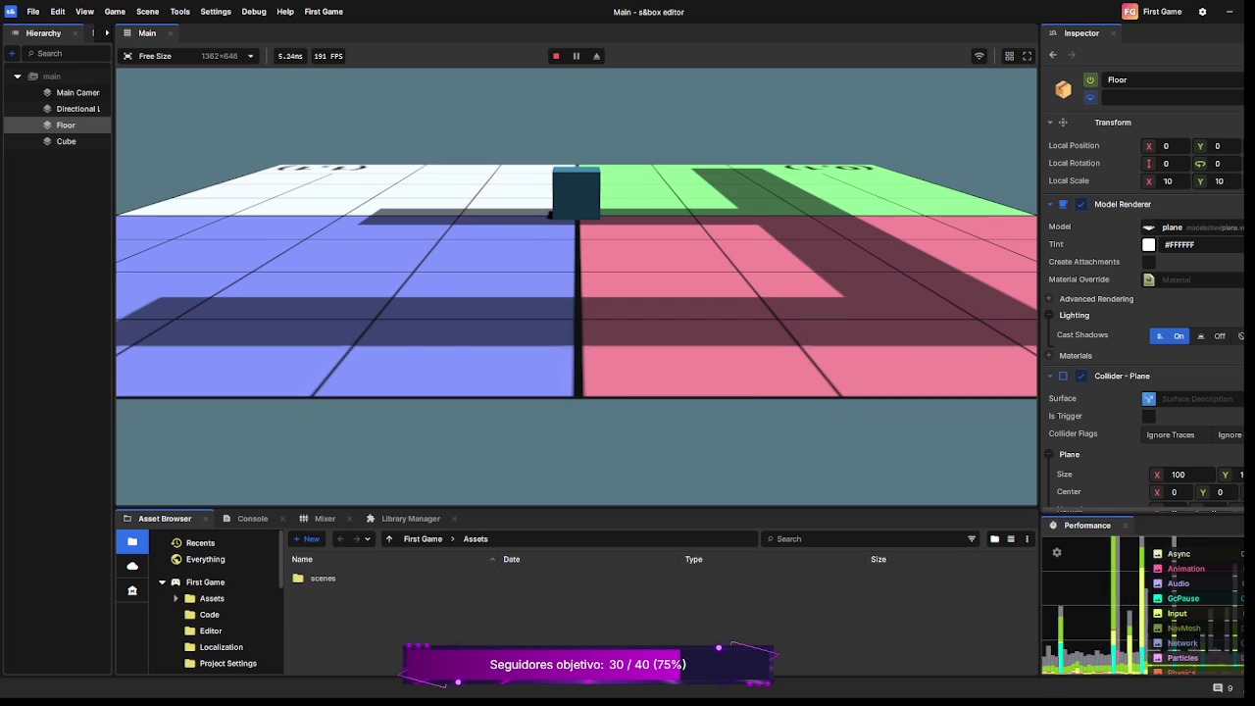
Stop play mode with F5 after viewing the cube's shadow on the grid floor.
key(F5)
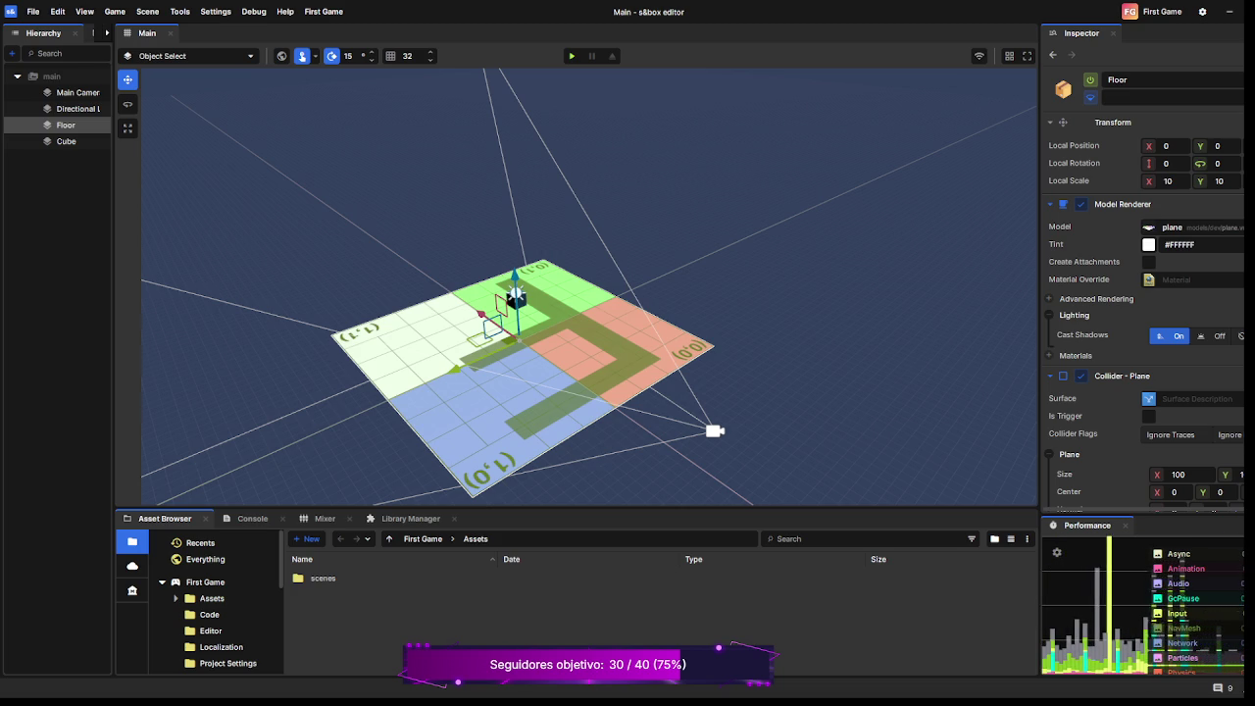
Select the Cube, expand its Player Controller, and frame the citizen Body in the viewport.
click(66, 142)
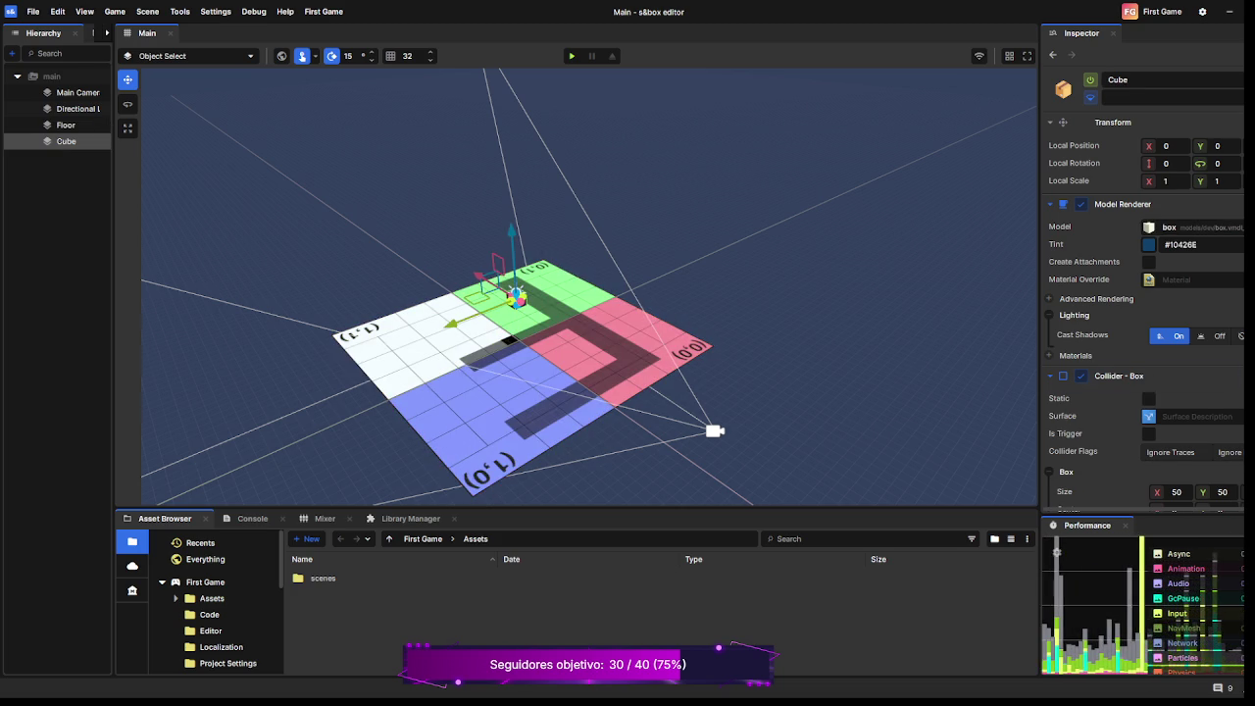
scroll(1142, 295, down, 10)
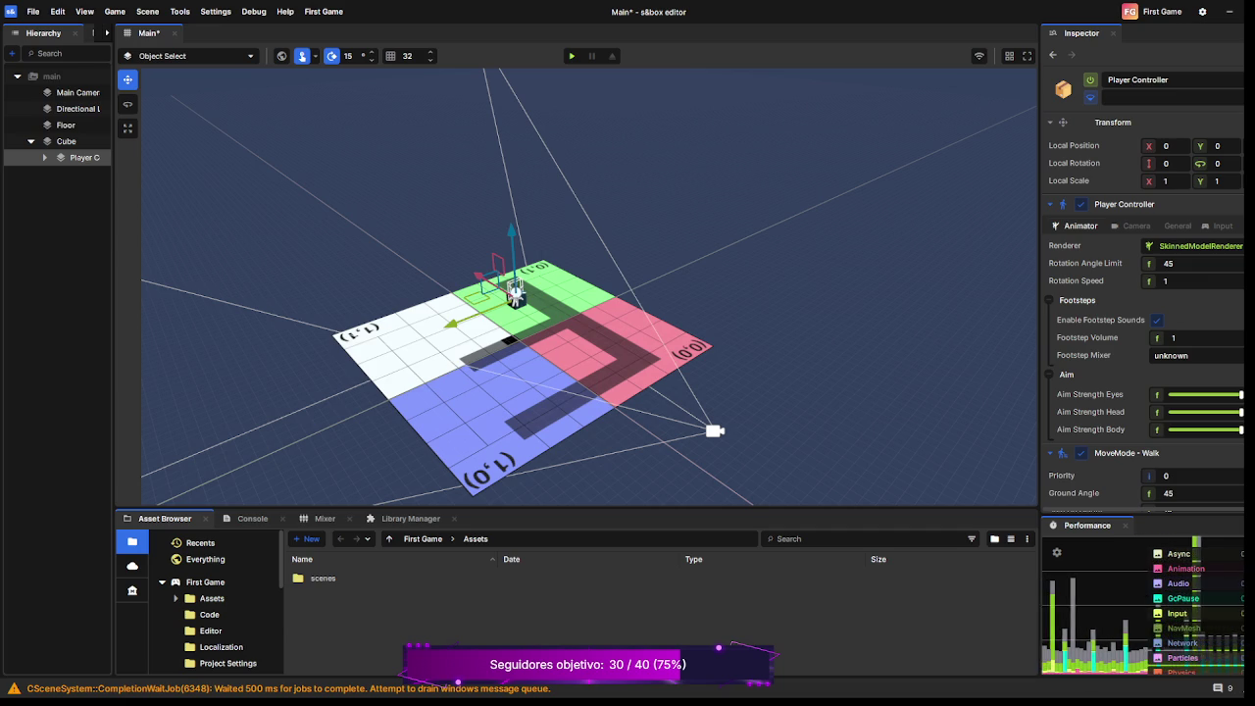
key(Right)
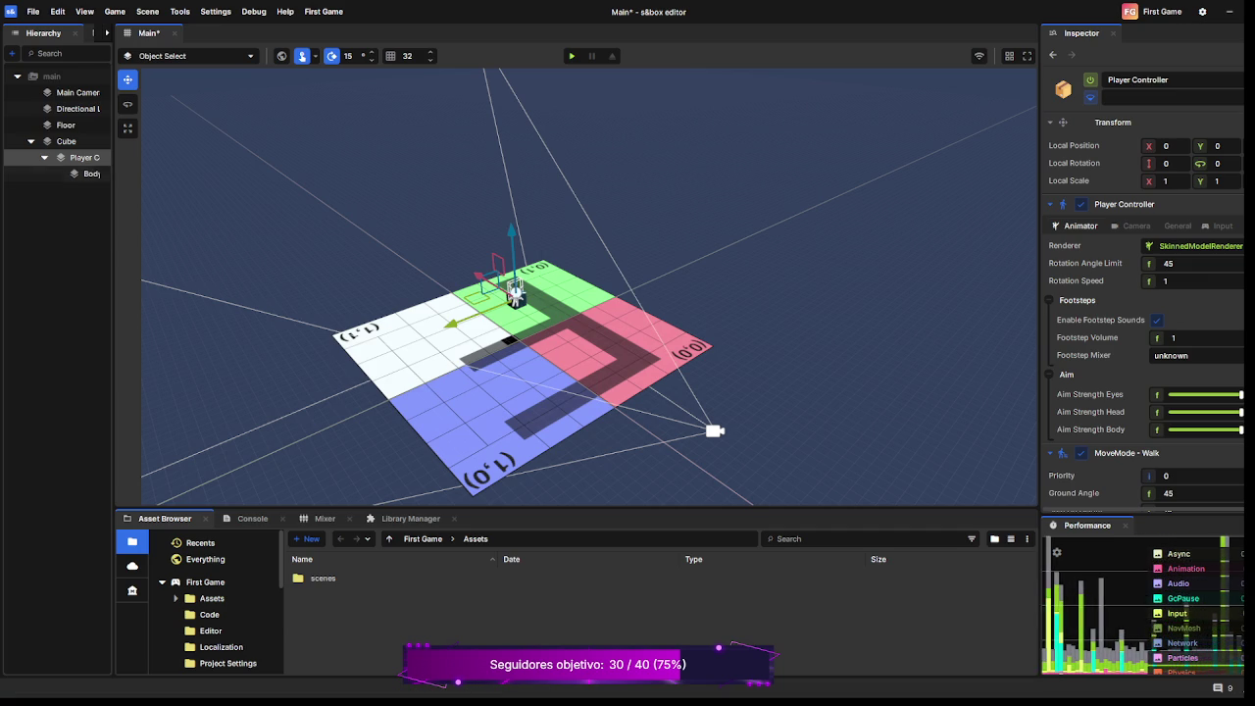
click(91, 174)
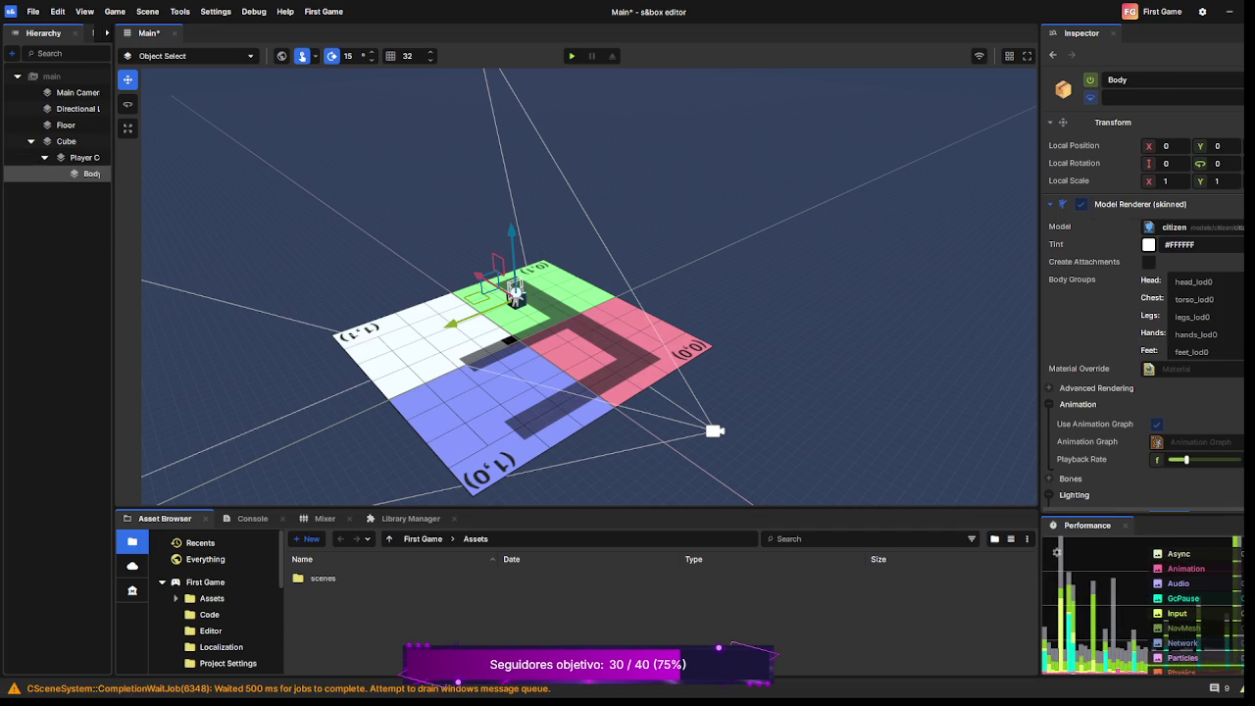
key(f)
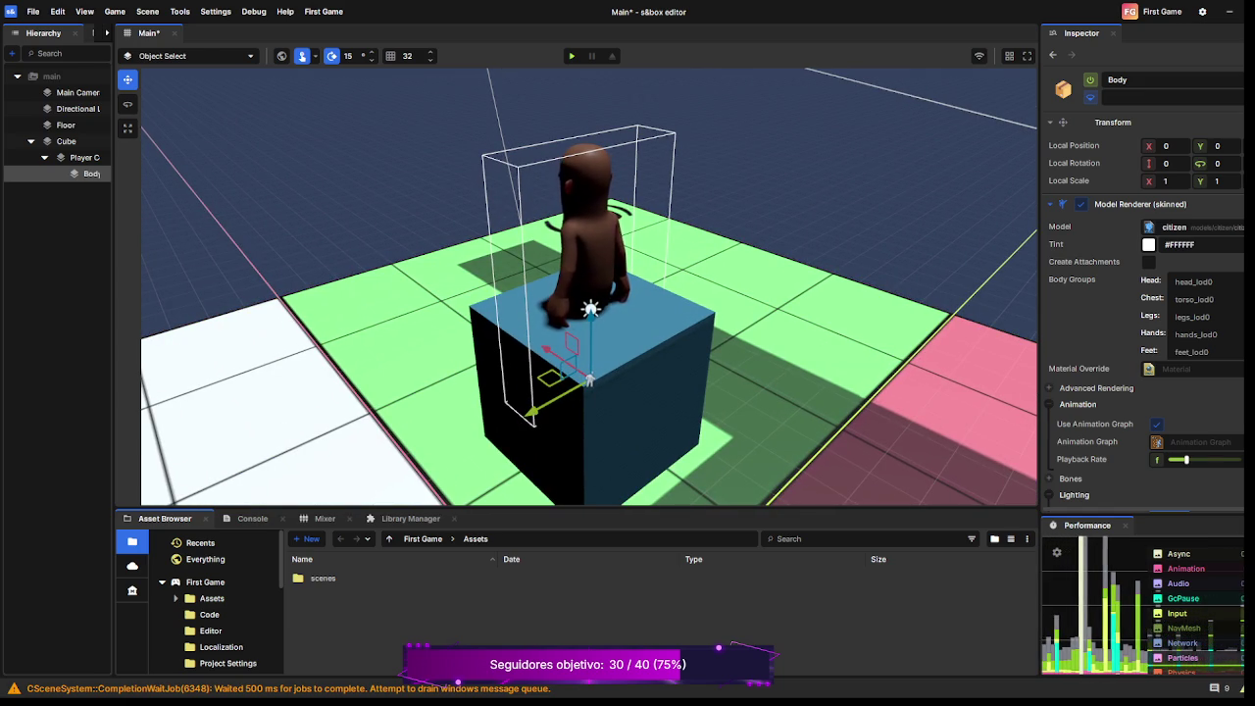
Reselect the Player Controller and start the scene in play mode.
scroll(588, 287, down, 5)
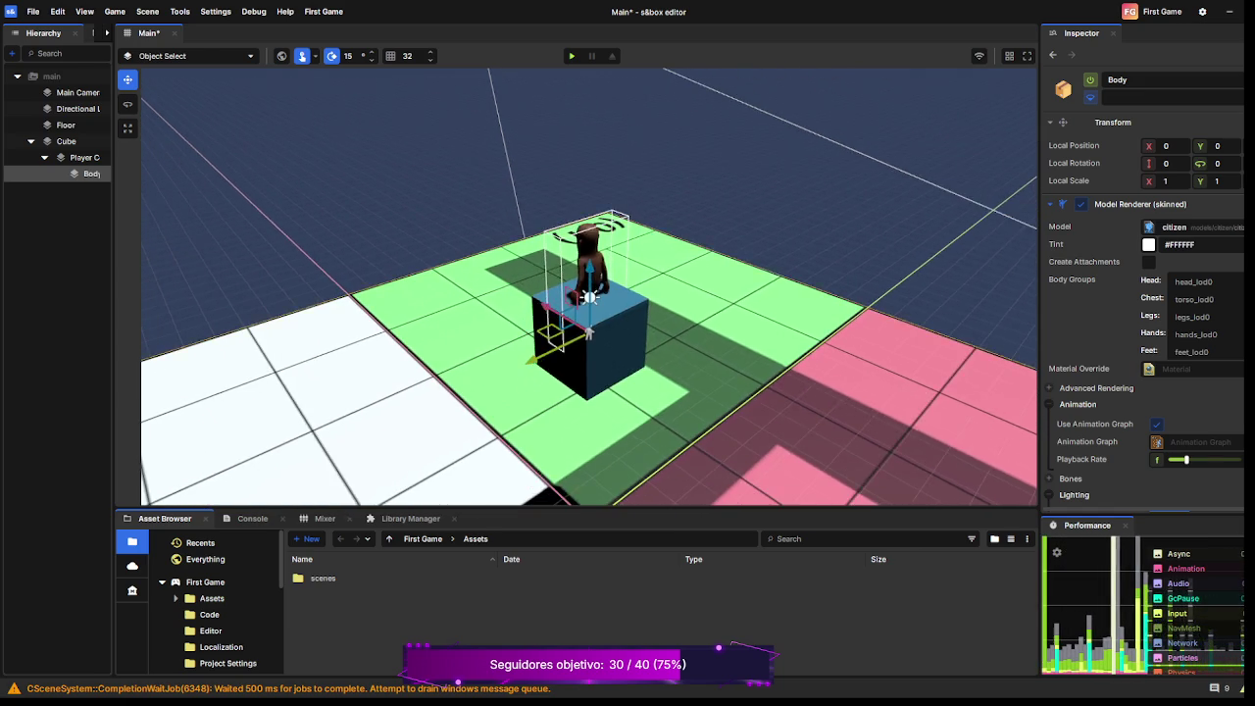
click(588, 320)
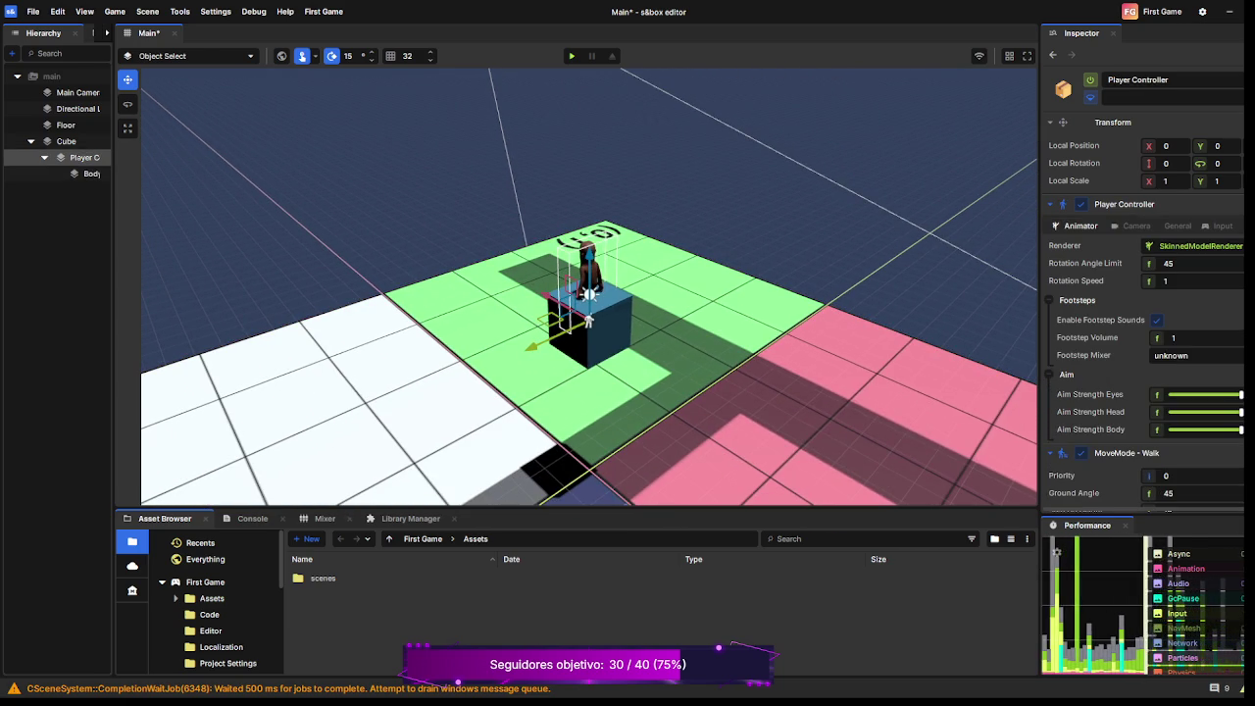
key(F5)
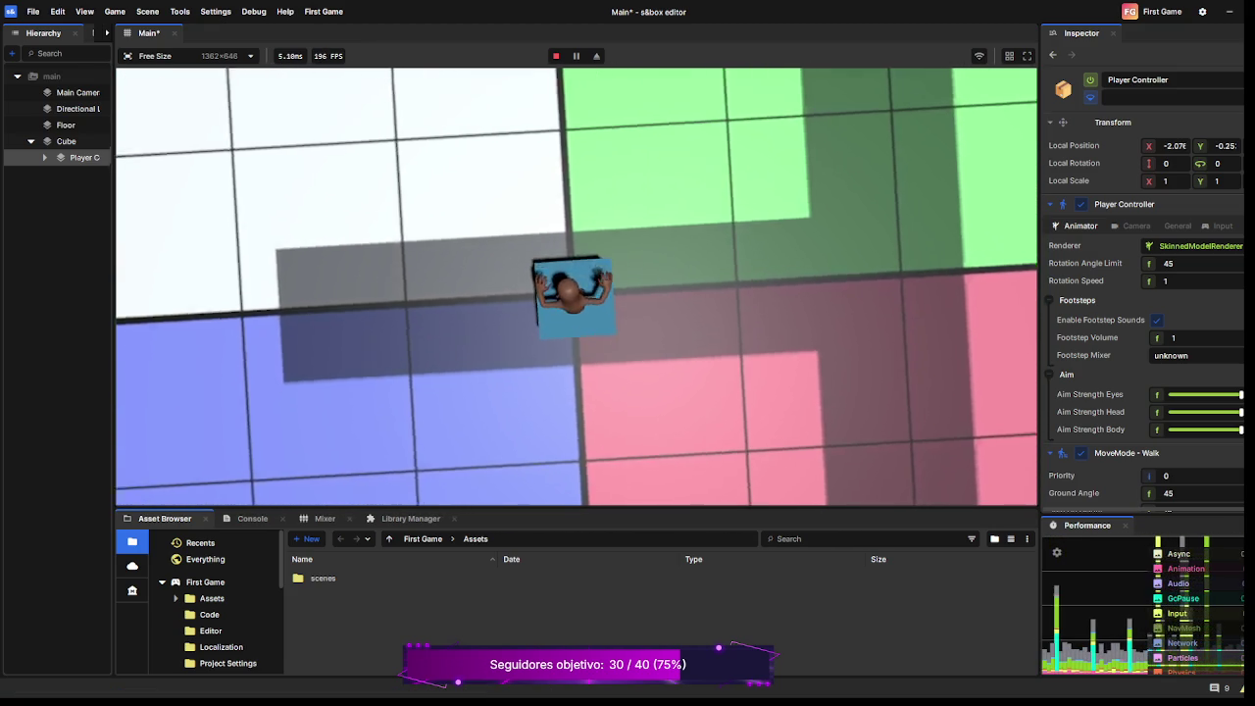
Walk the citizen off the cube across the pink, green and white floor tiles using W.
mouse_move(577, 286)
key(w)
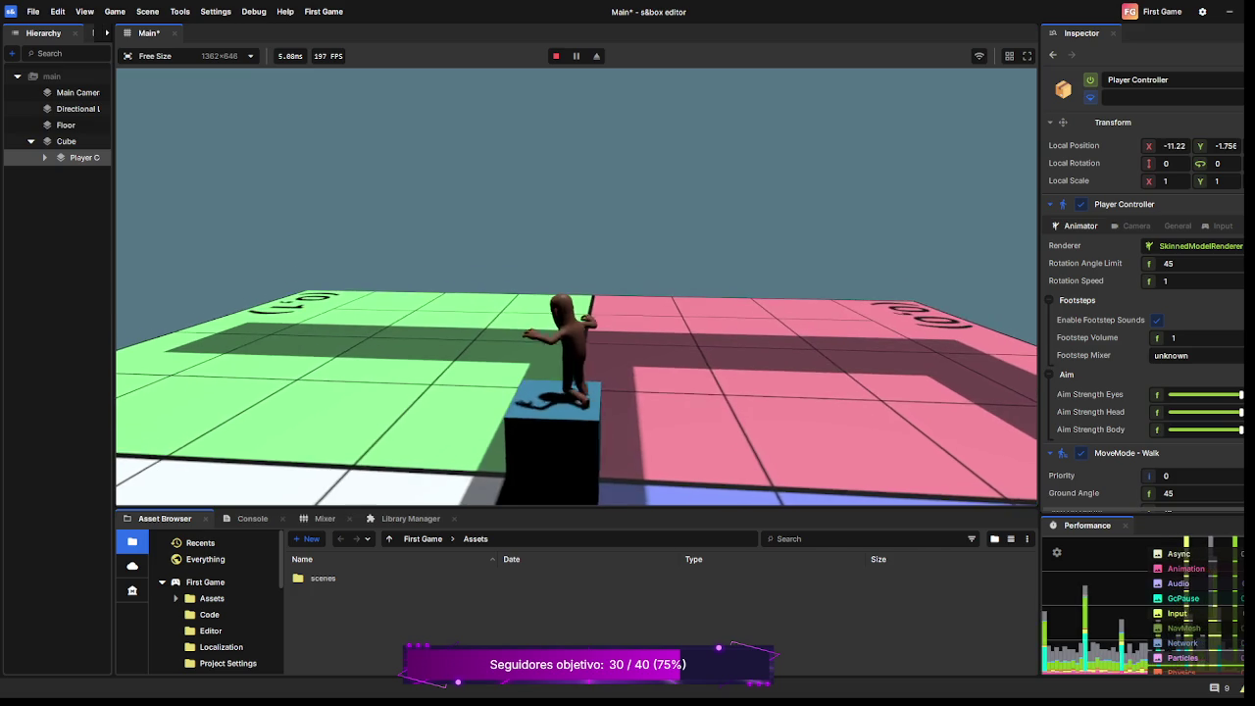
key(w)
key(w)
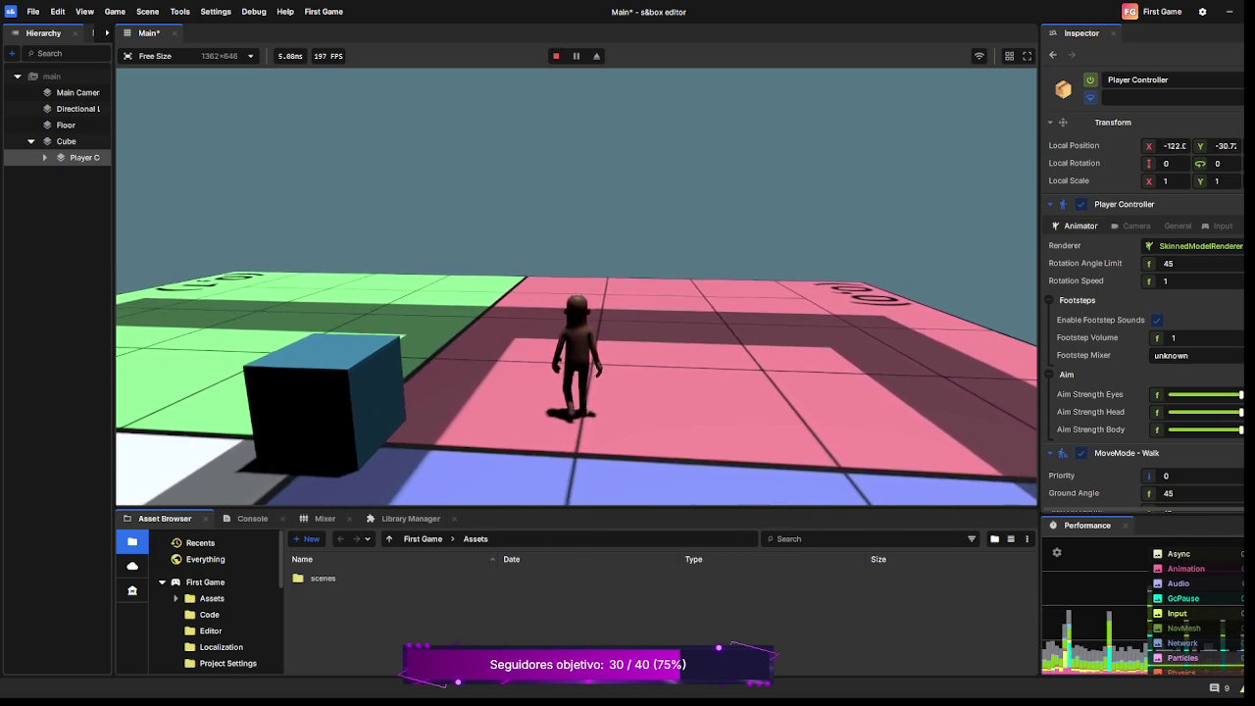
key(w)
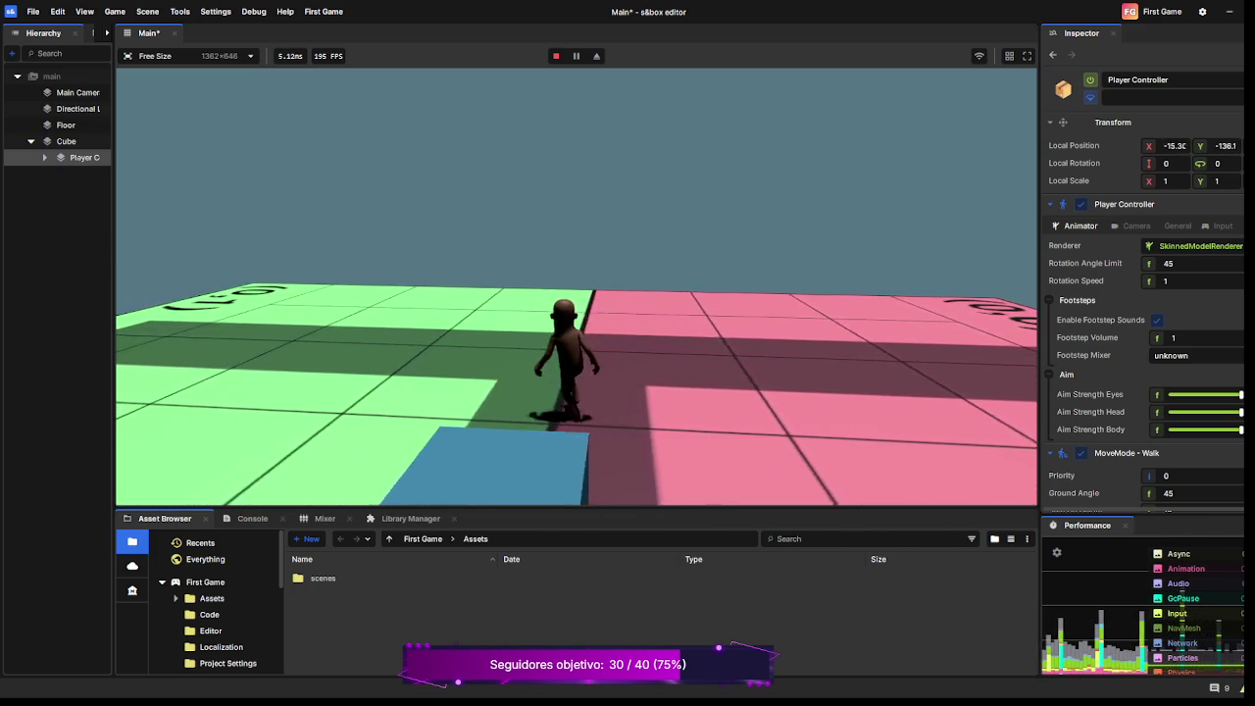
key(w)
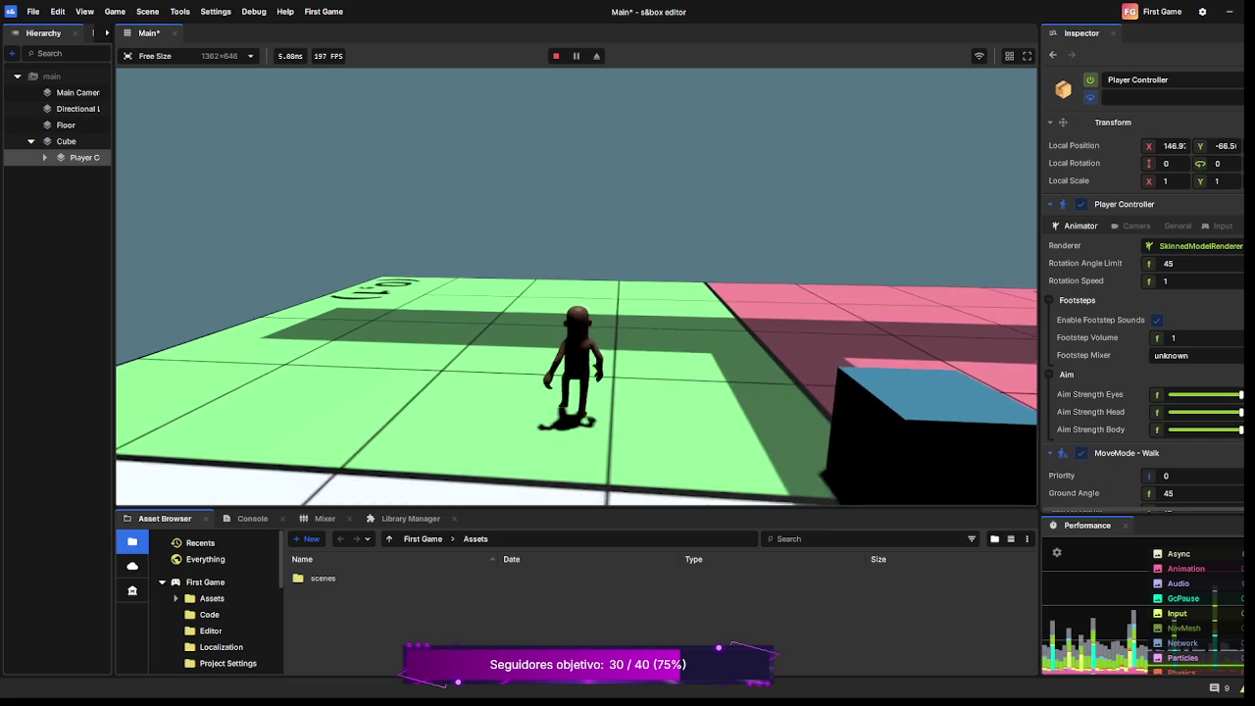
key(w)
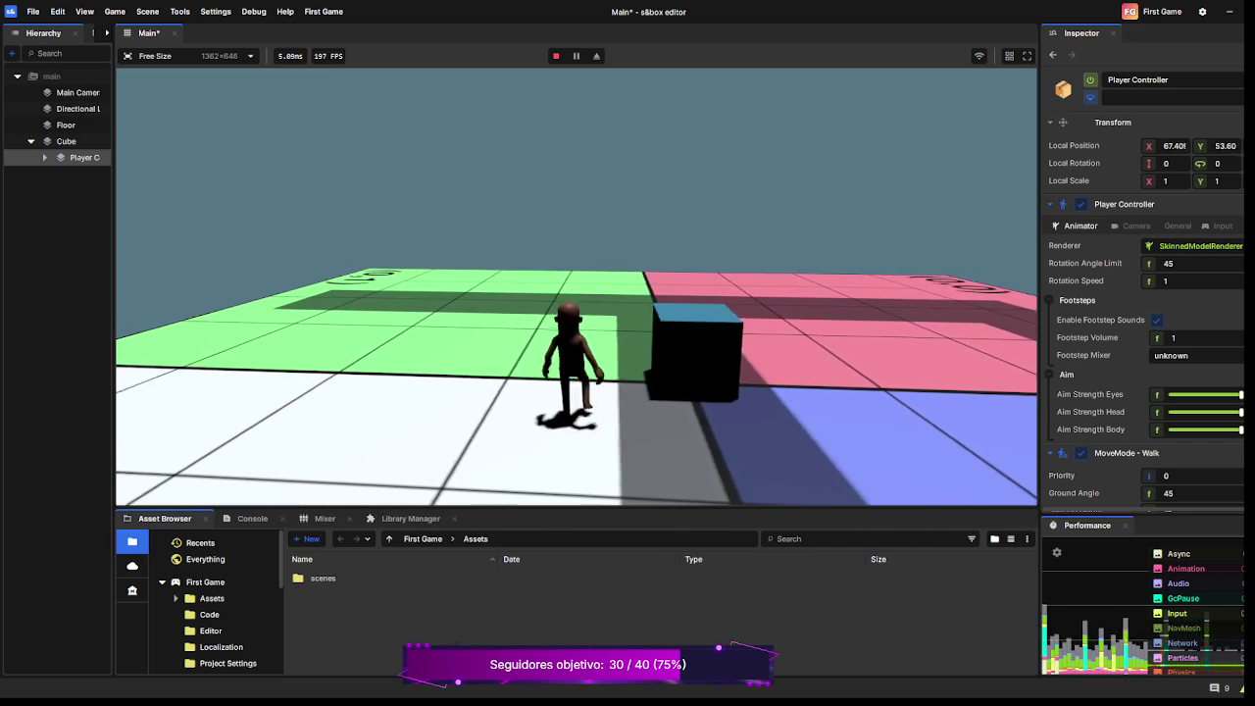
key(w)
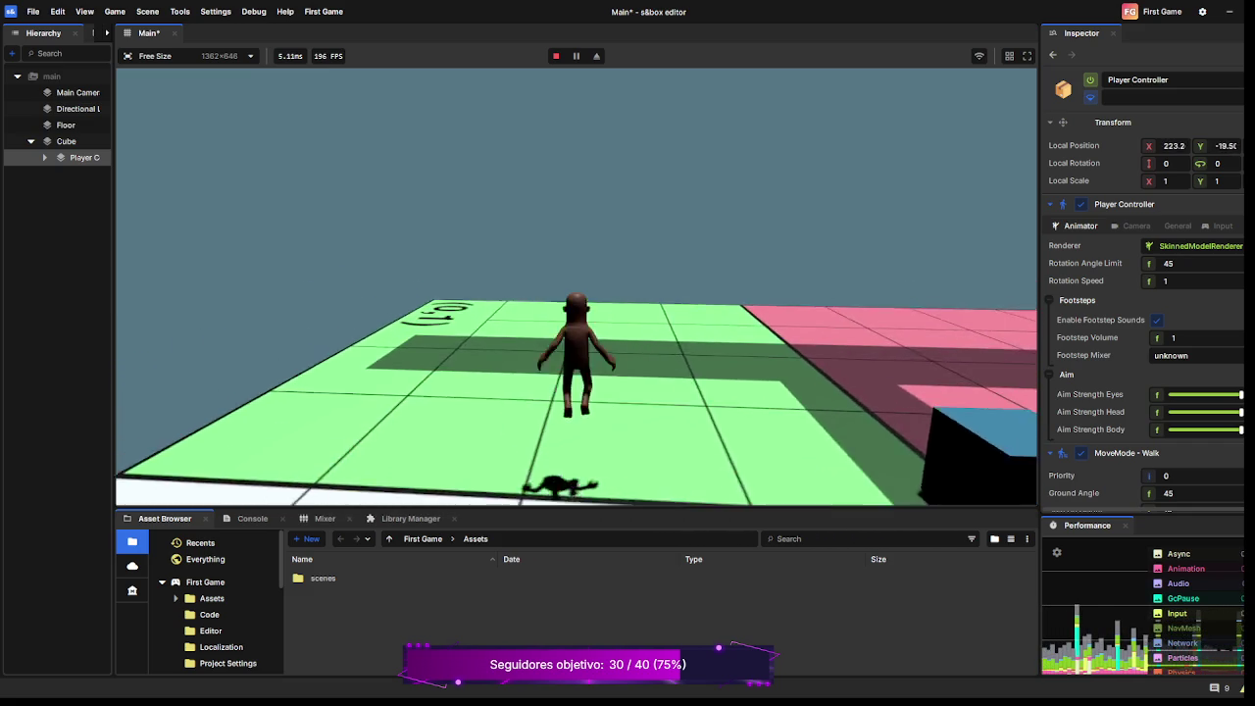
key(w)
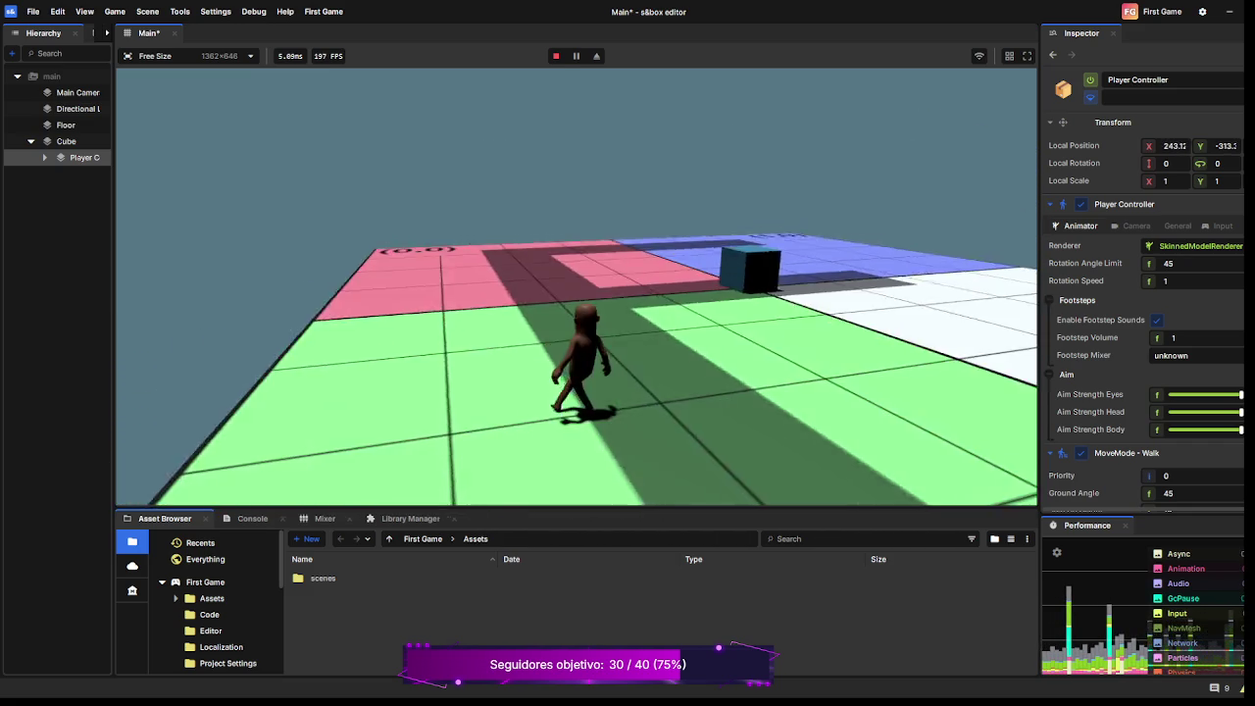
key(w)
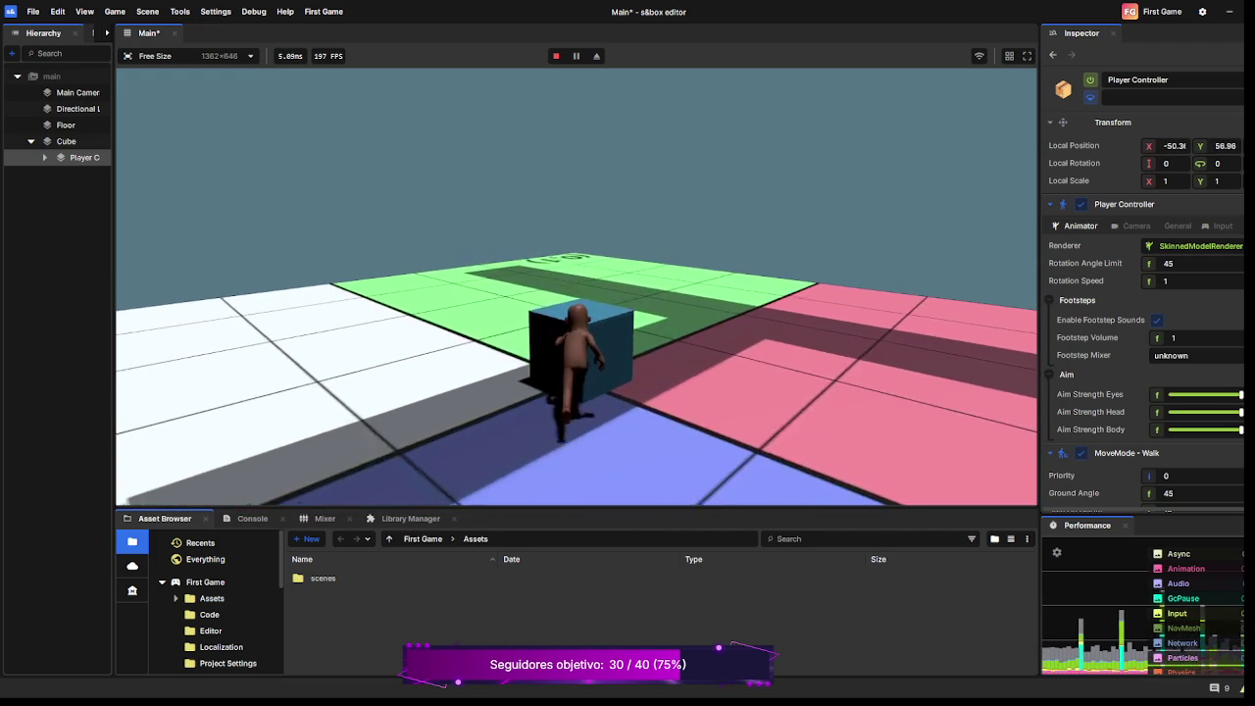
key(w)
key(w)
key(w)
key(w)
key(w)
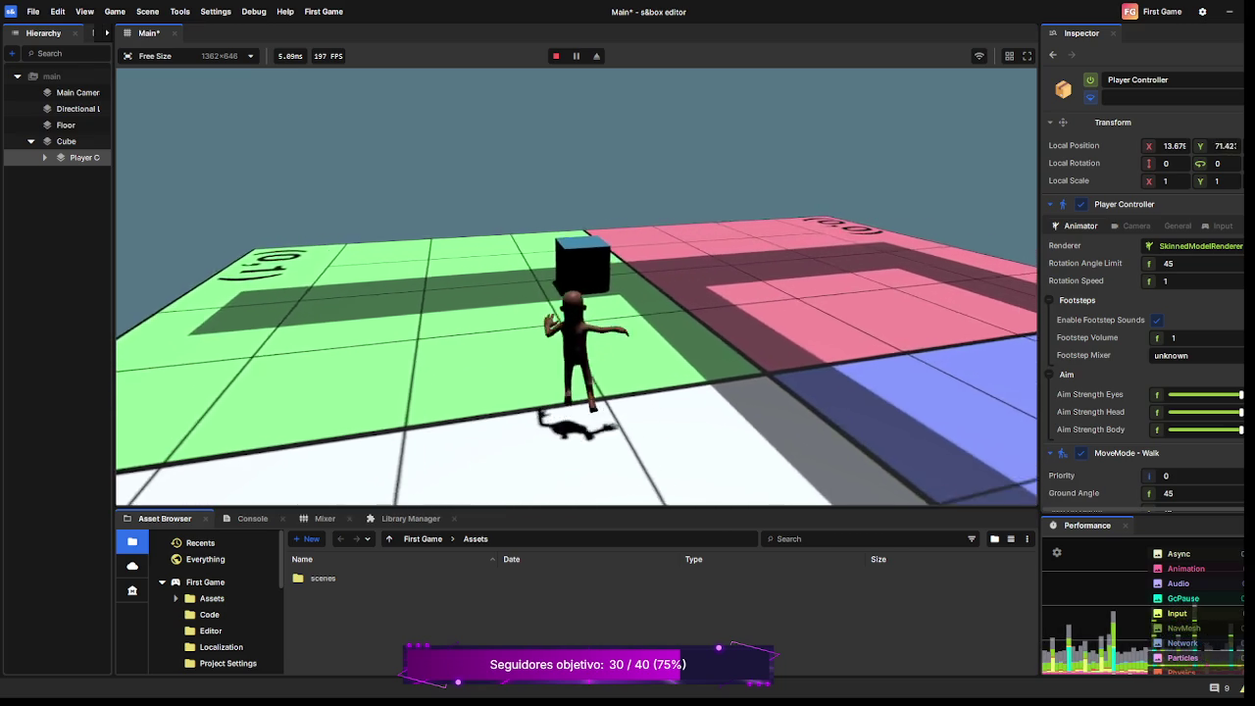
Walk the citizen forward and backward across the grid floor, ending up at the cube.
key(w)
key(w)
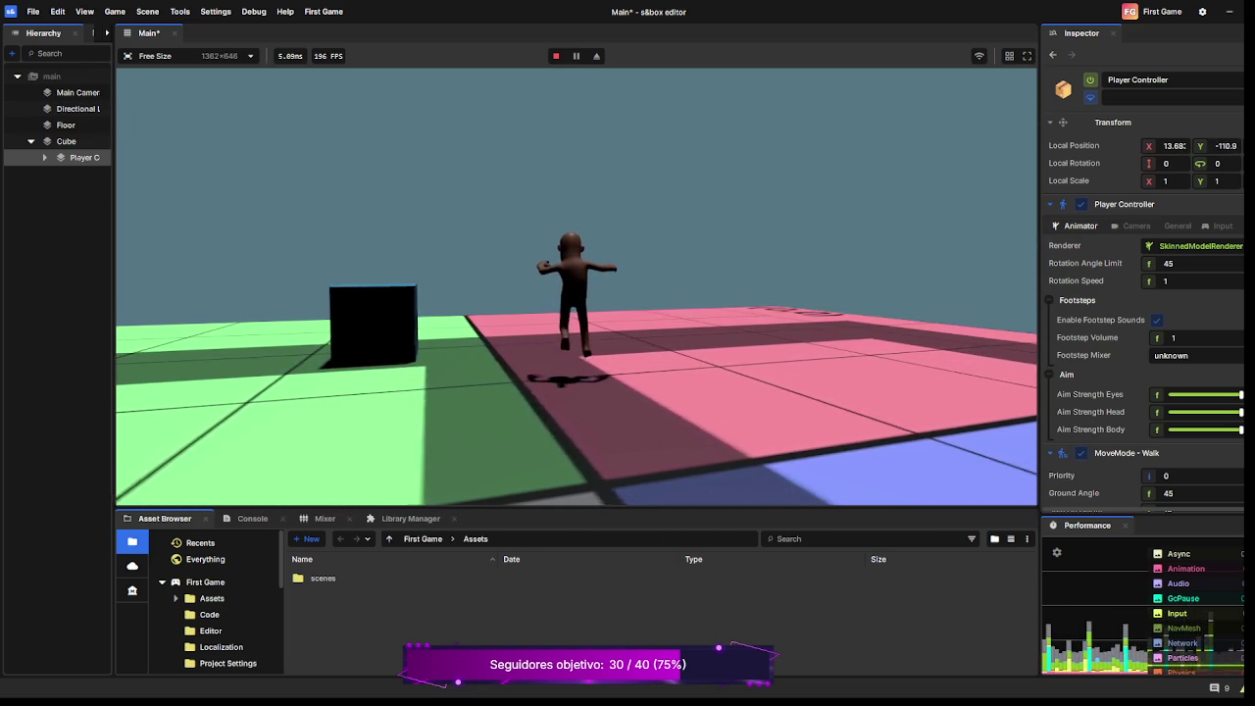
key(w)
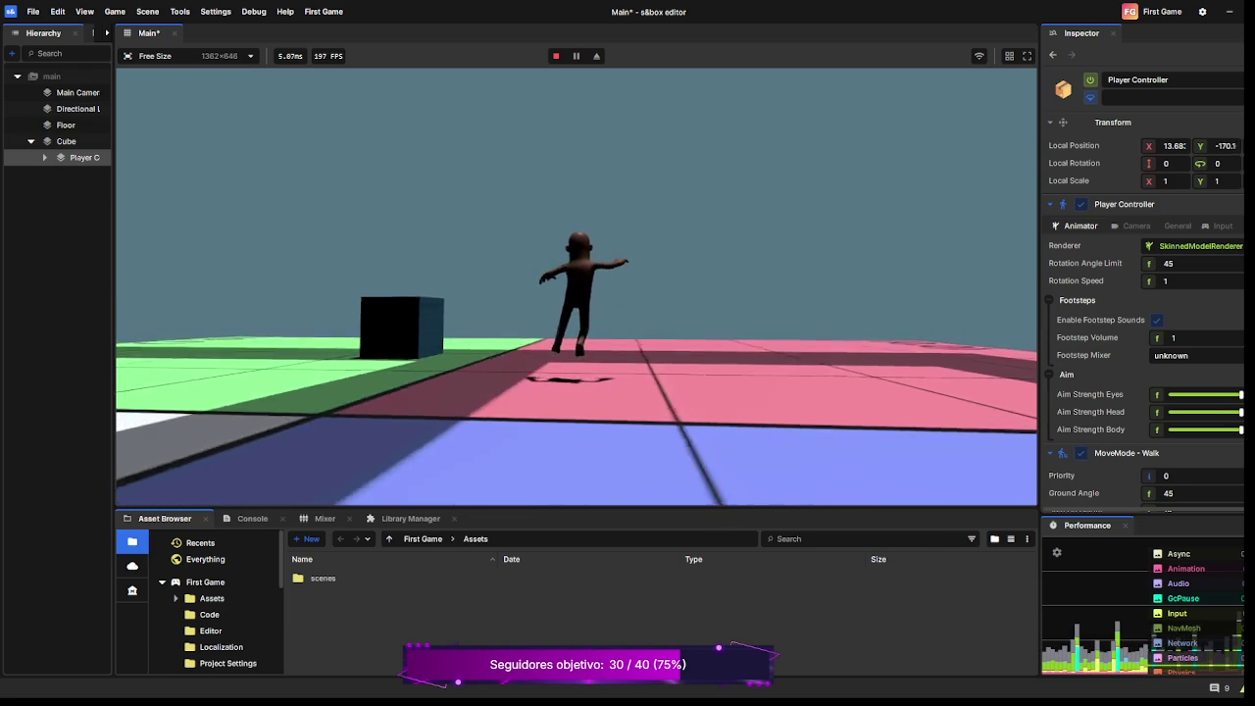
key(w)
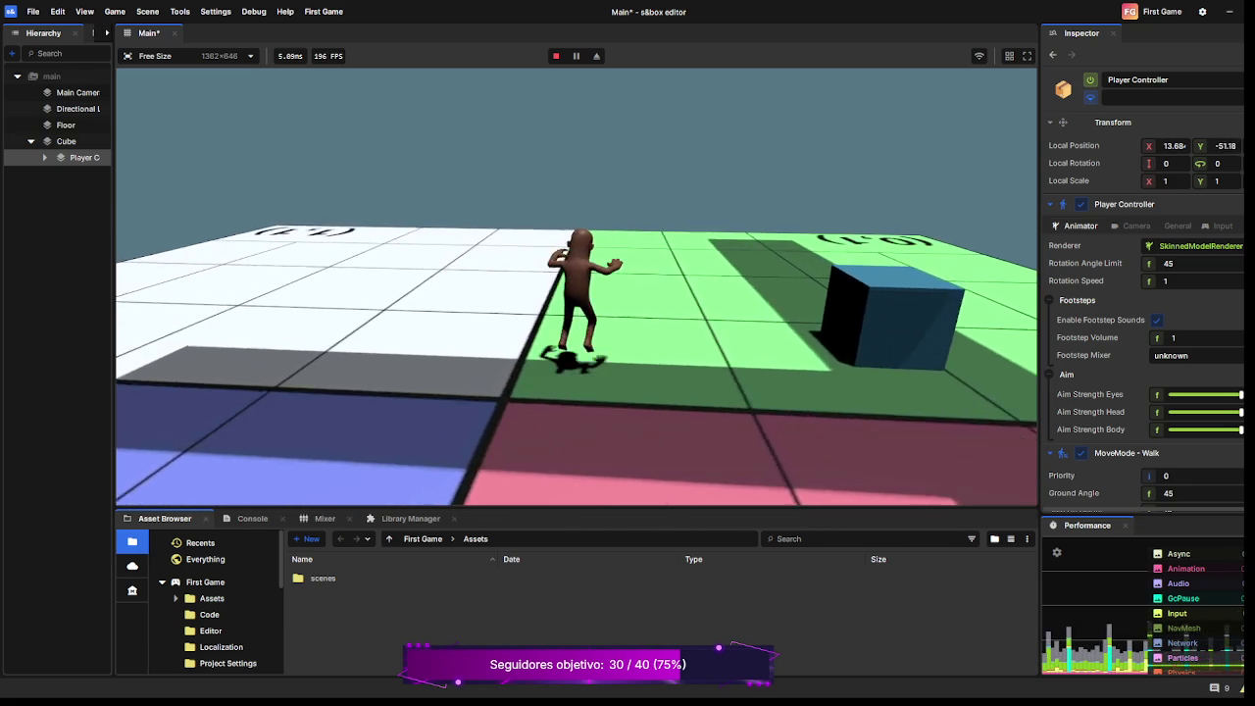
key(w)
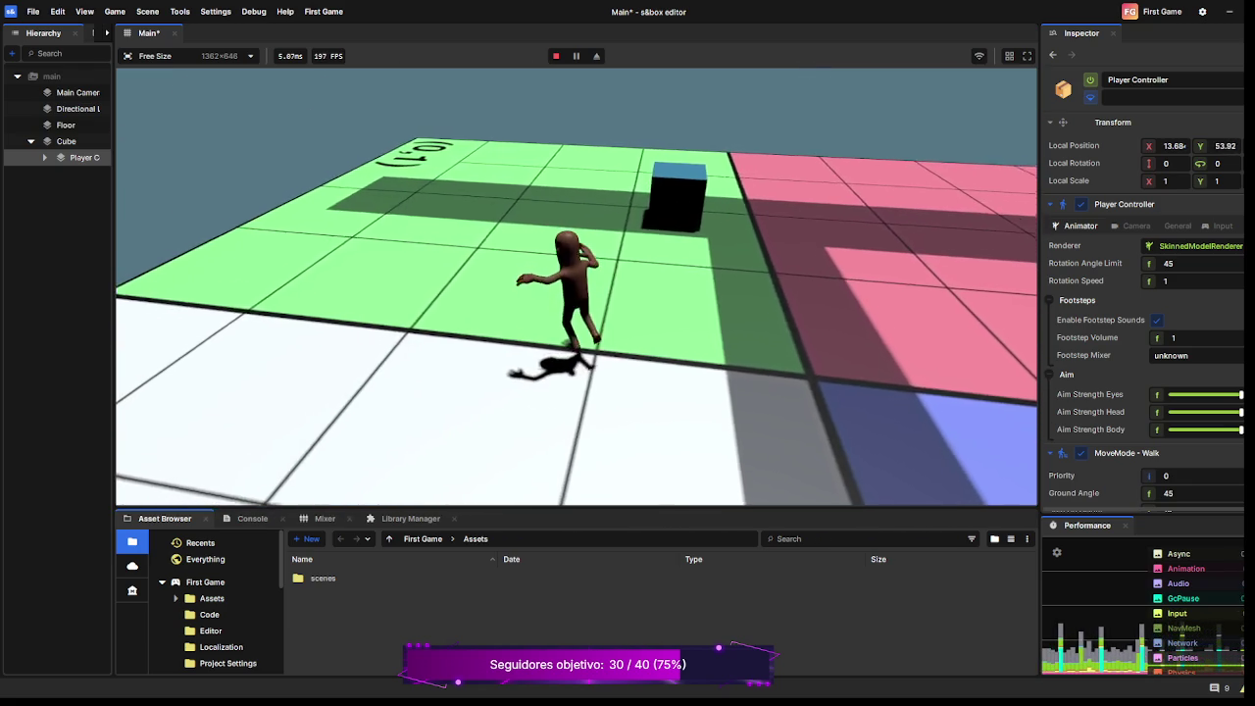
key(s)
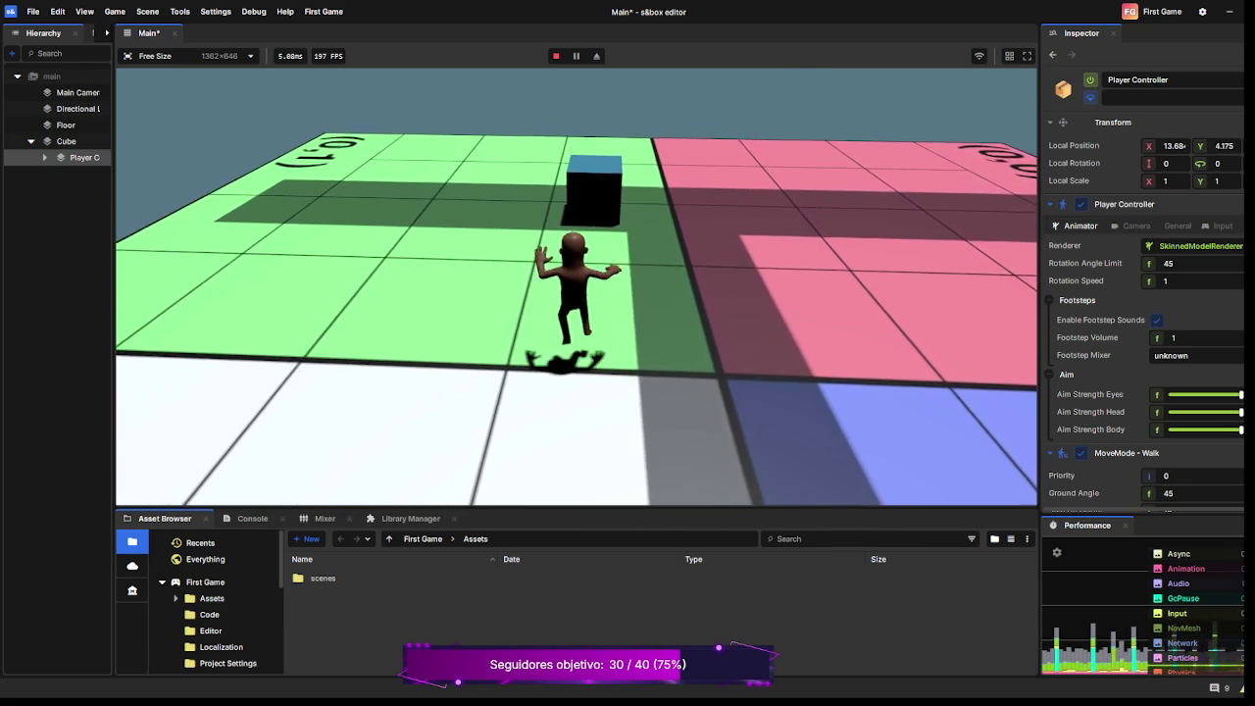
key(s)
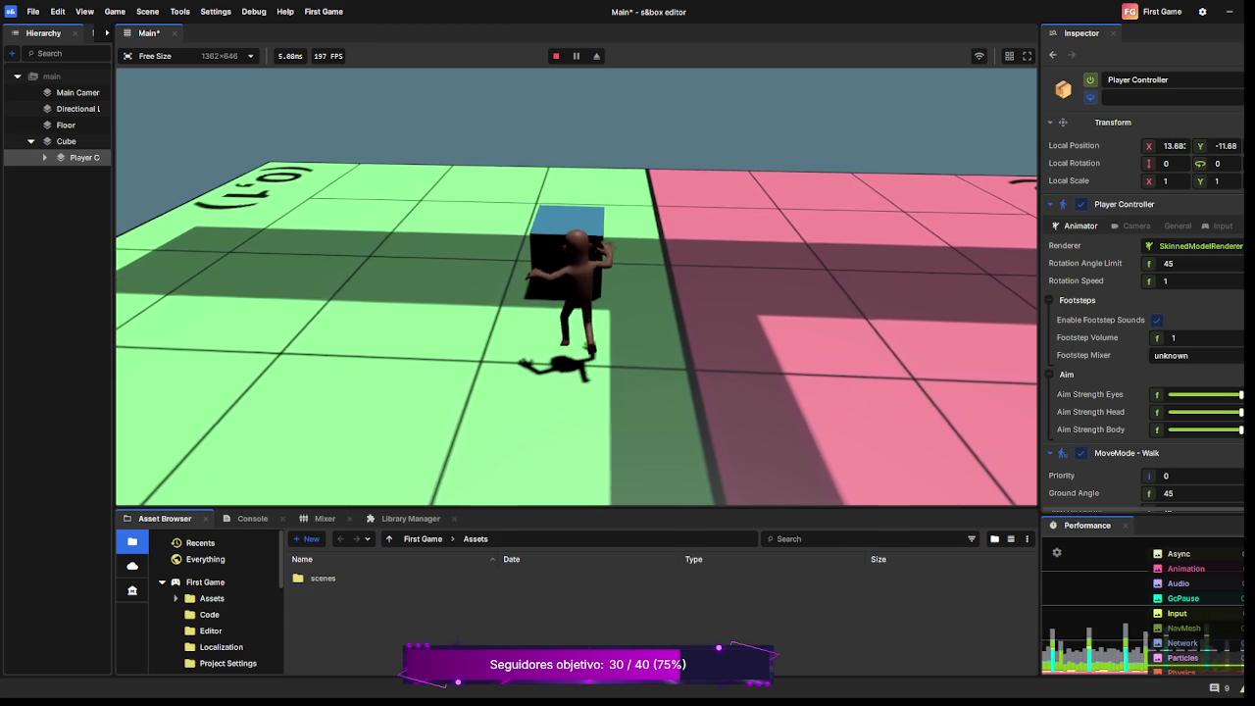
key(s)
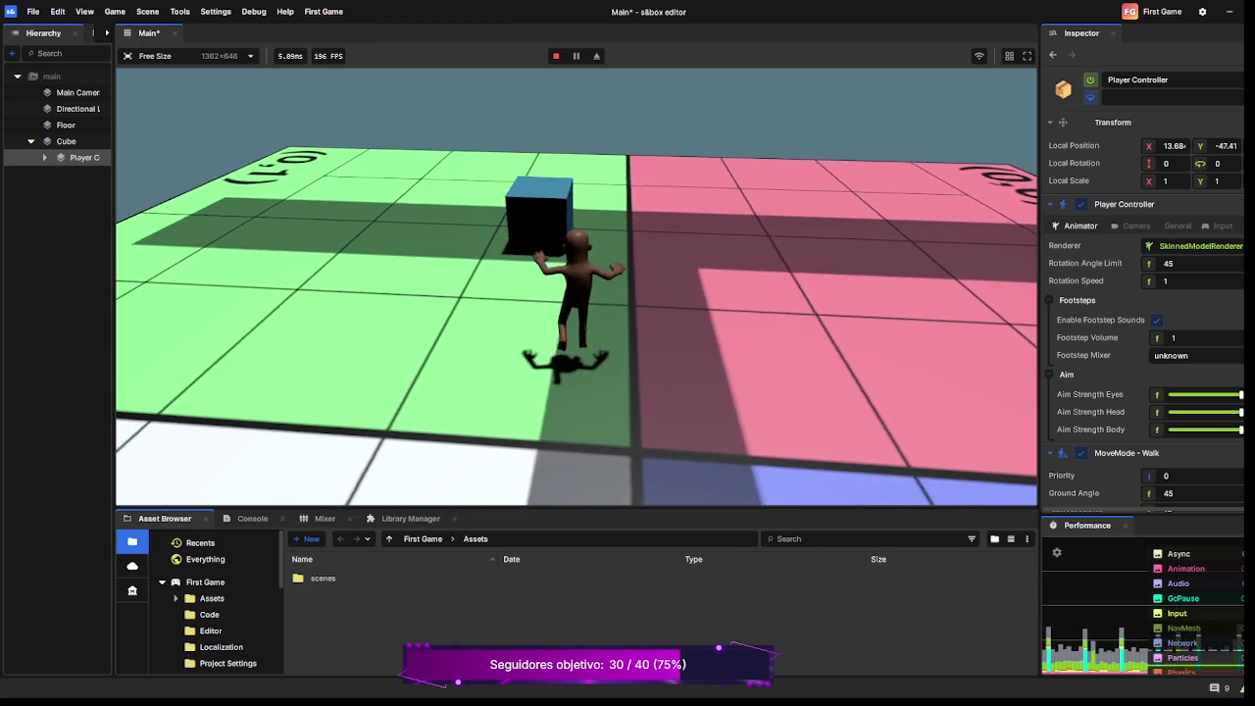
key(w)
Toggle the first-person camera with C, open the pause menu, and stop play mode.
key(c)
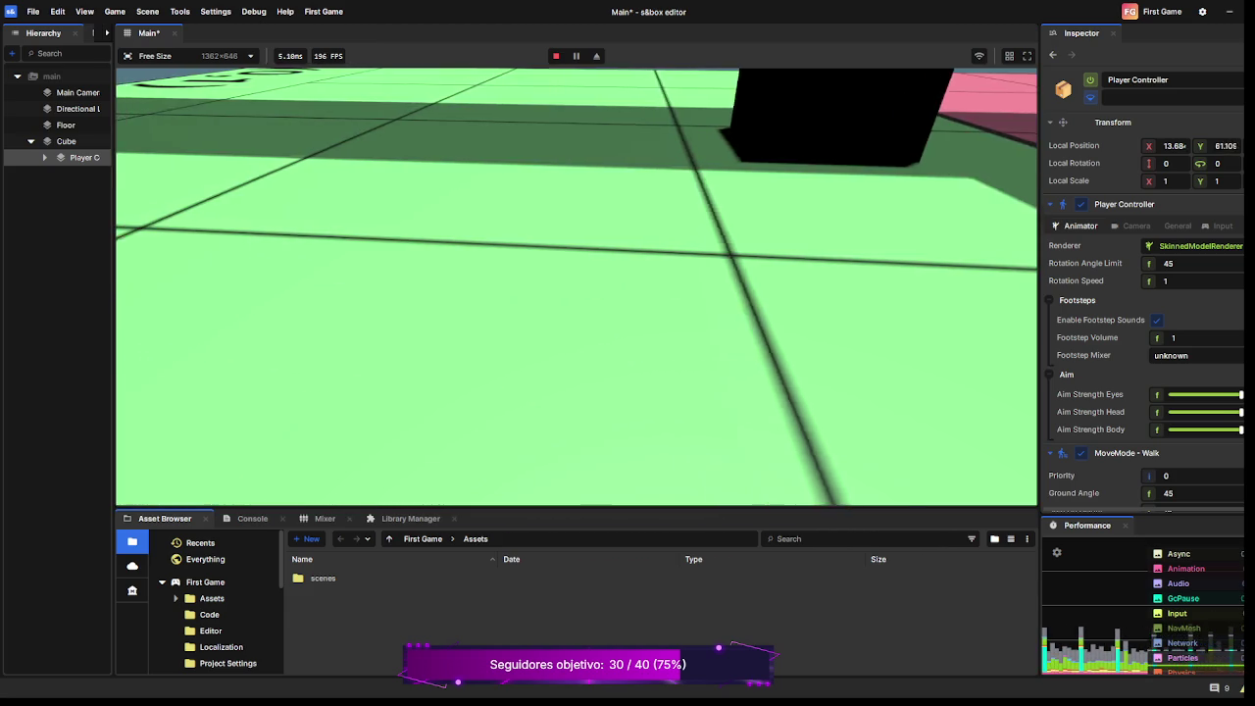
key(c)
key(w)
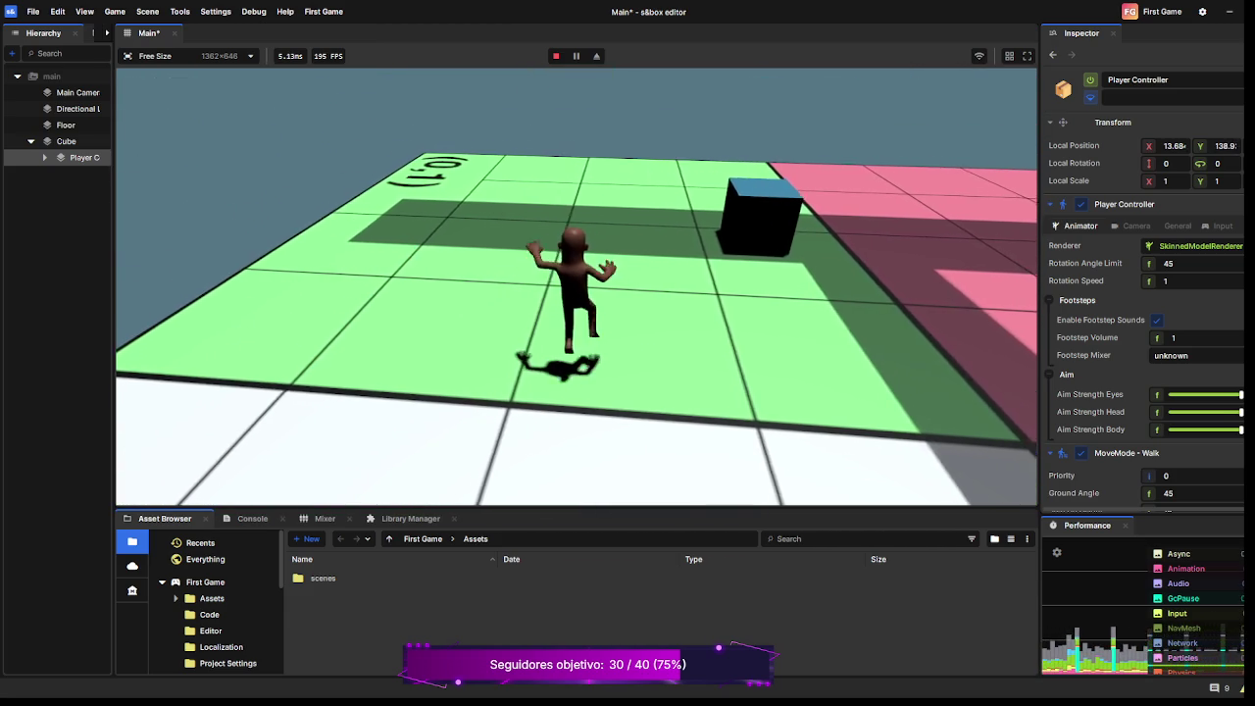
key(s)
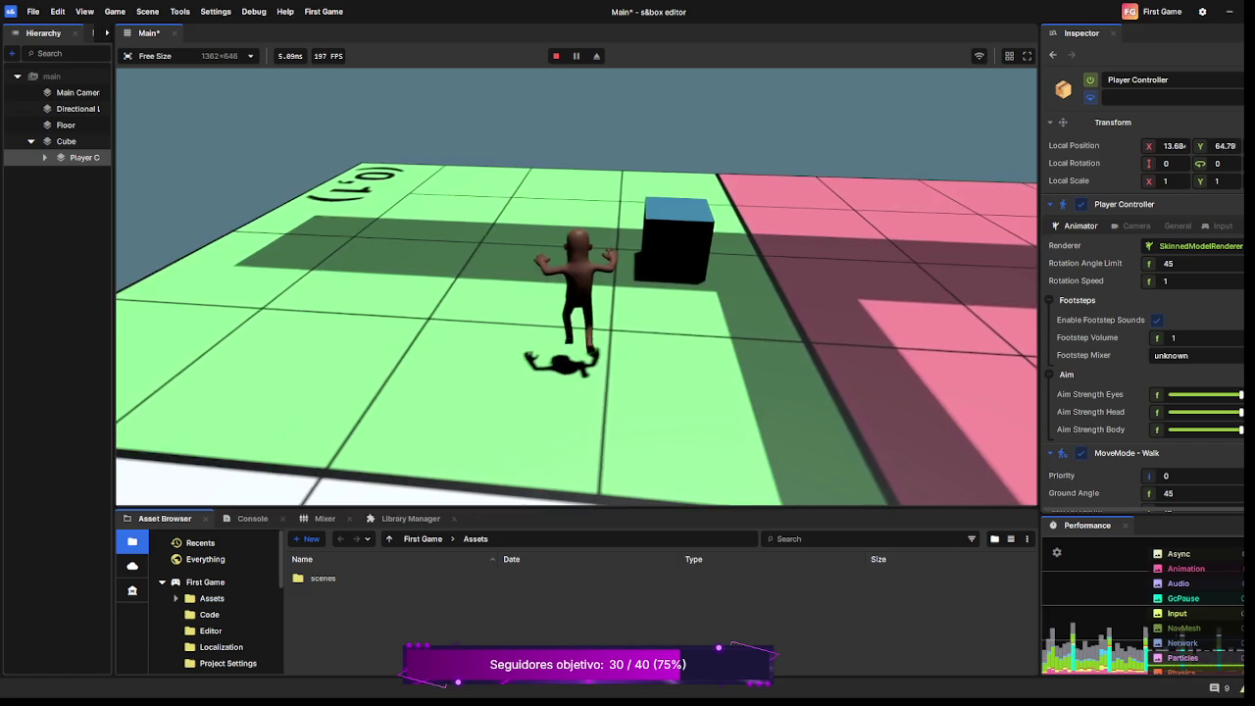
key(Escape)
key(Escape)
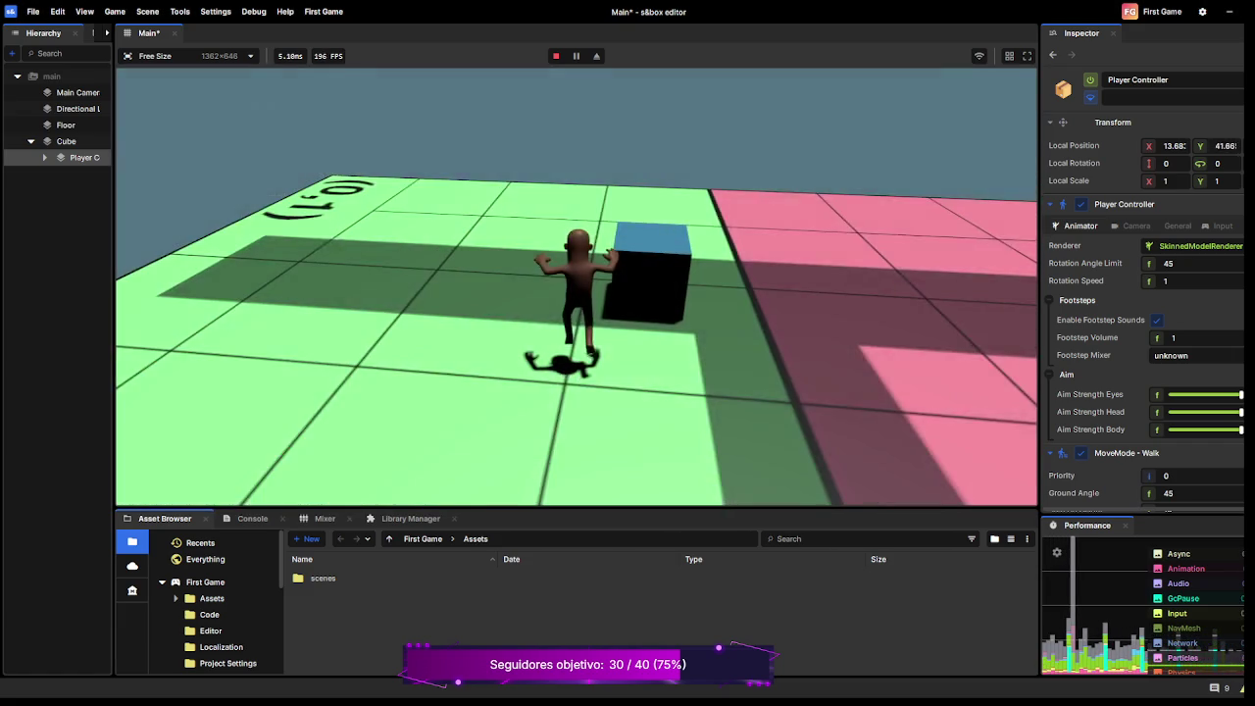
key(F5)
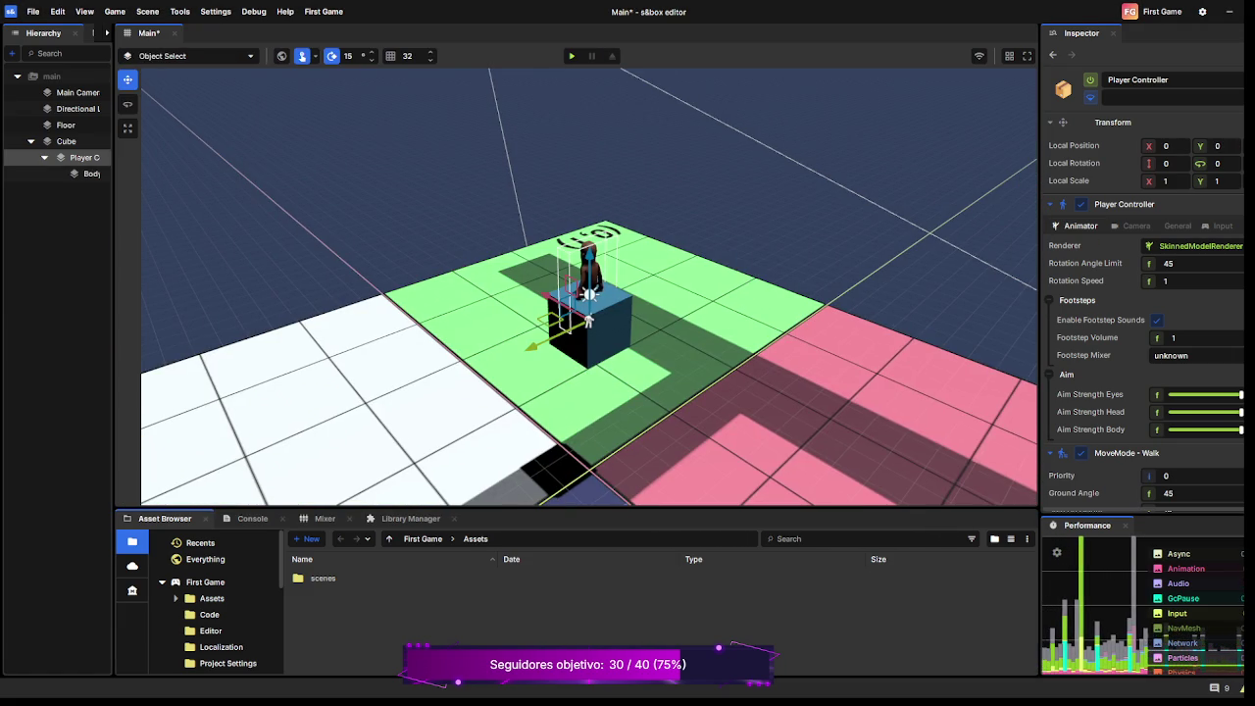
Delete the Player Controller under Cube, select the Cube, and scroll its Inspector to Rigid Body.
key(Down)
key(Up)
key(Left)
key(Left)
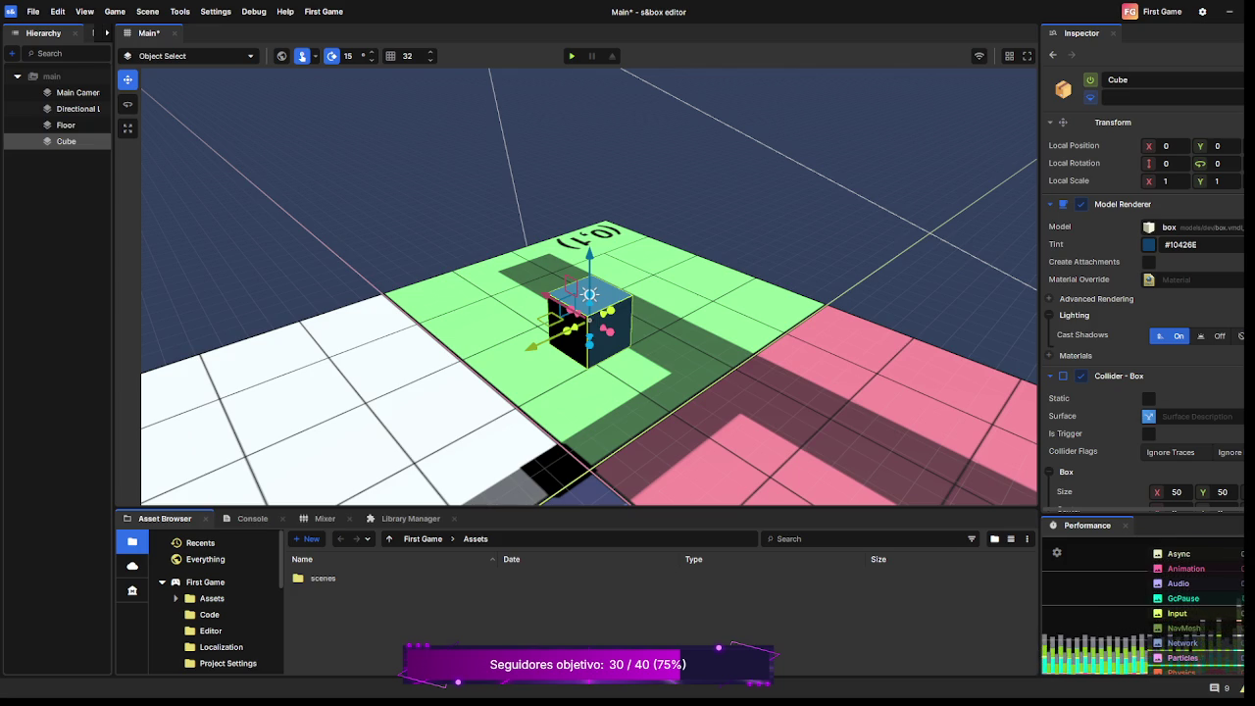
scroll(1142, 311, down, 10)
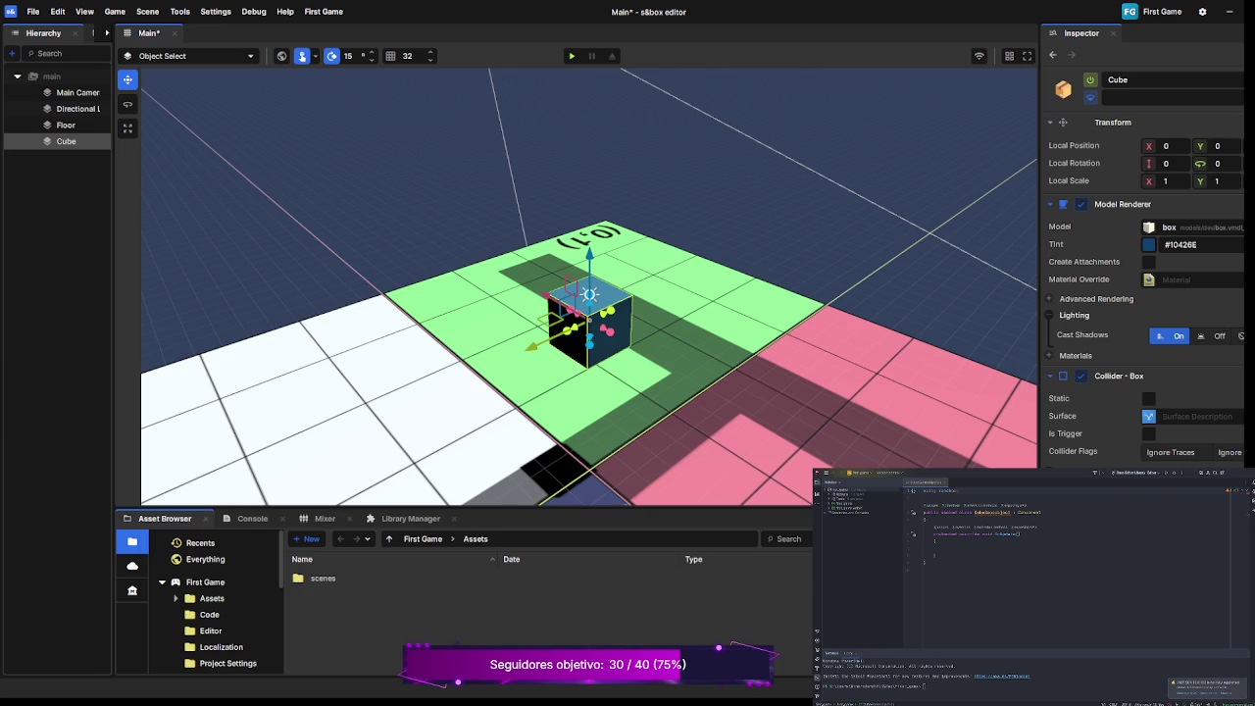
Remove the unneeded property lines and insert an if snippet on a new line in OnUpdate.
key(ctrl+z)
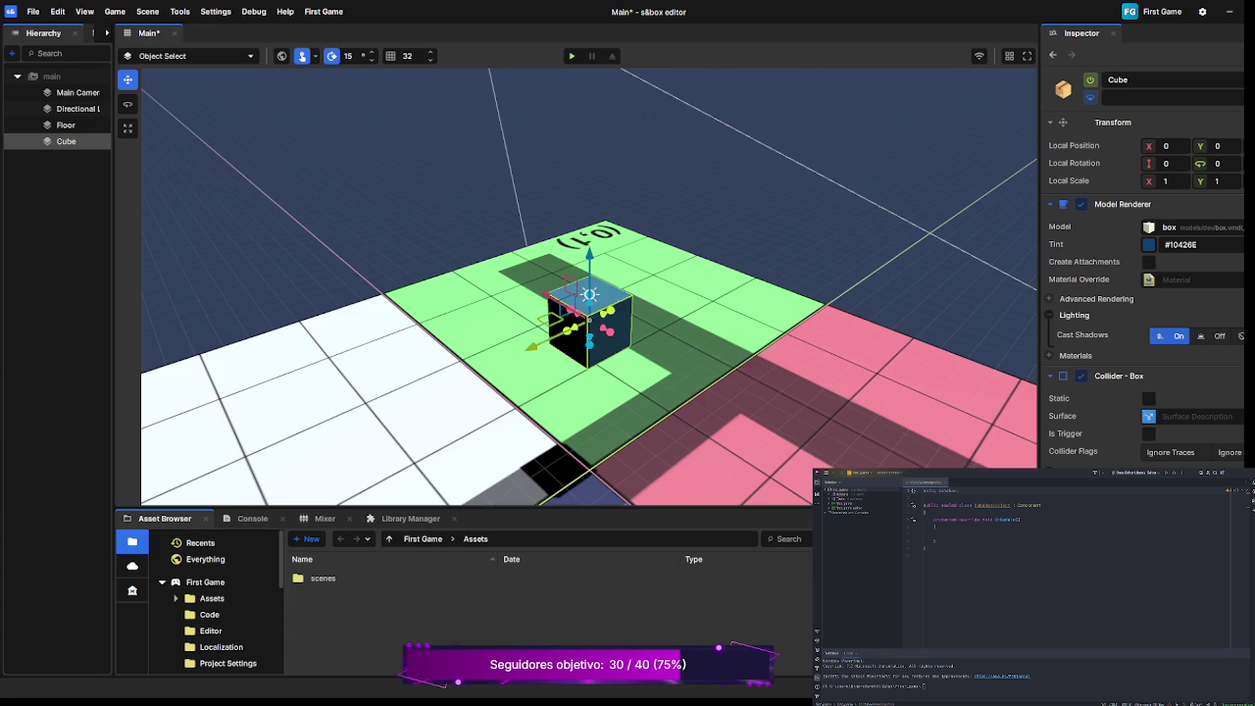
key(Return)
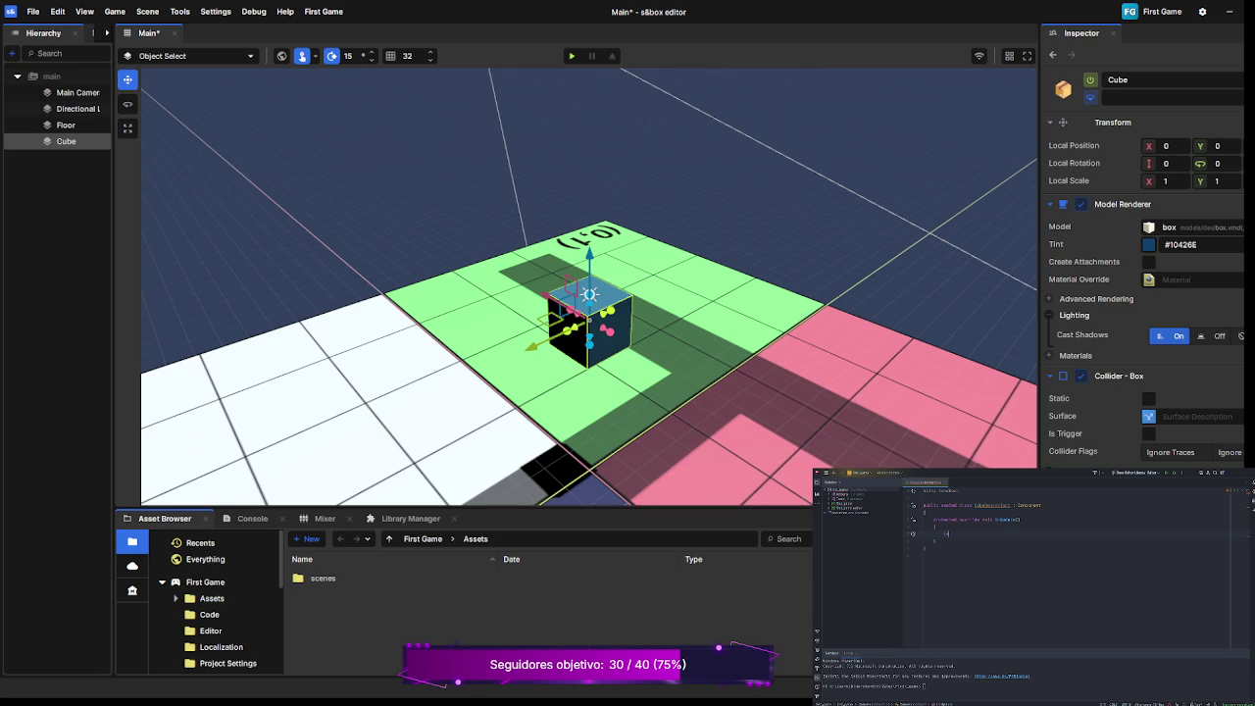
key(Tab)
Make the if check Input.Down("jump") and move position += Vector3.Forward * Time.Delta, then test in play.
text(Input.Down("jump"")
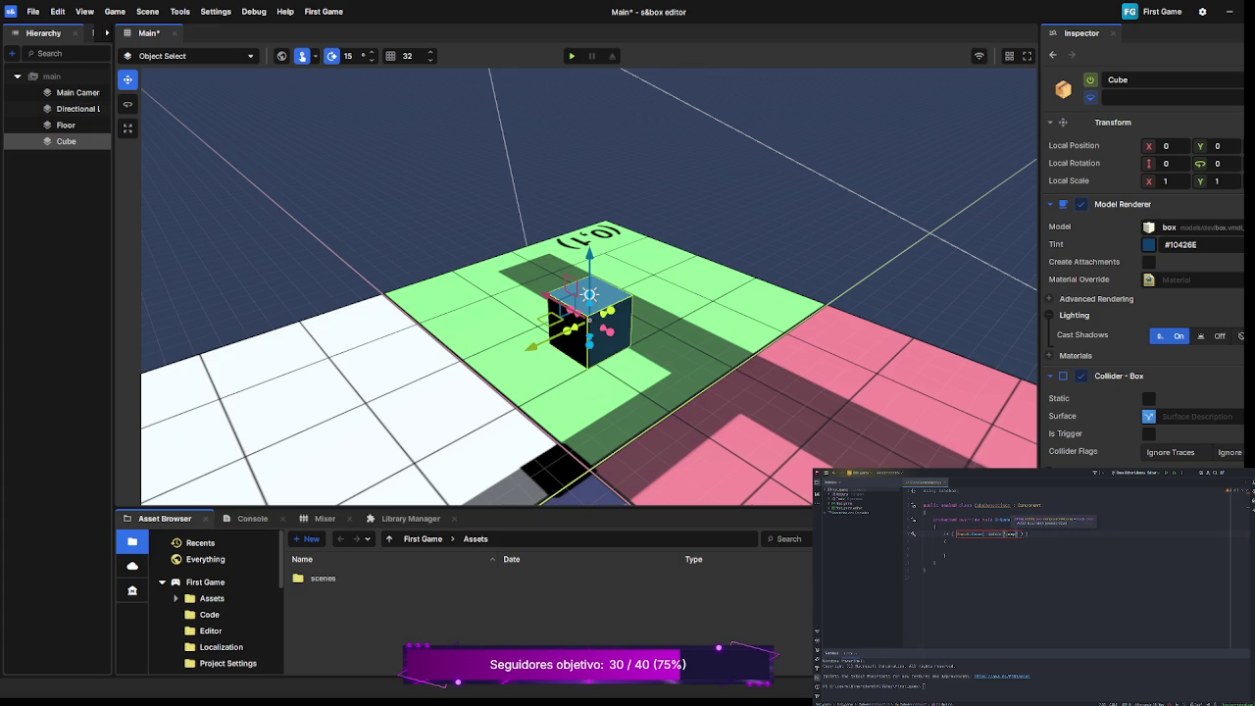
click(954, 548)
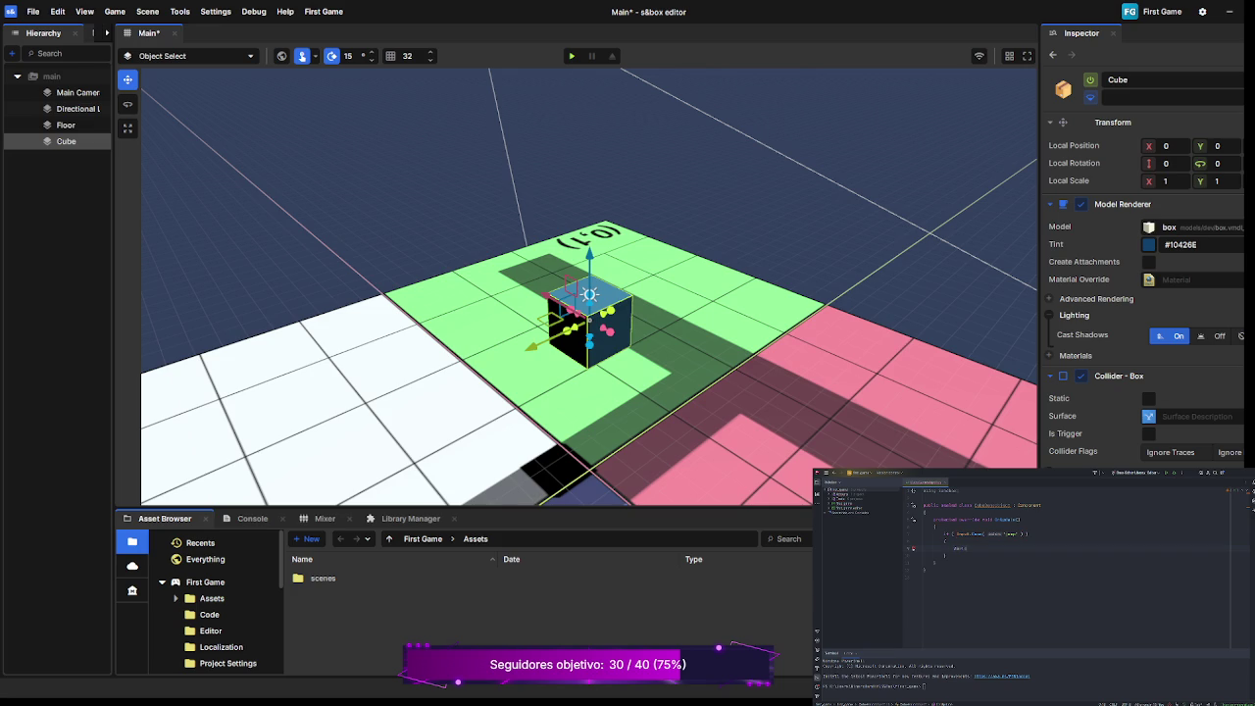
text(();)
text(ve)
key(Tab)
key(Tab)
click(1092, 540)
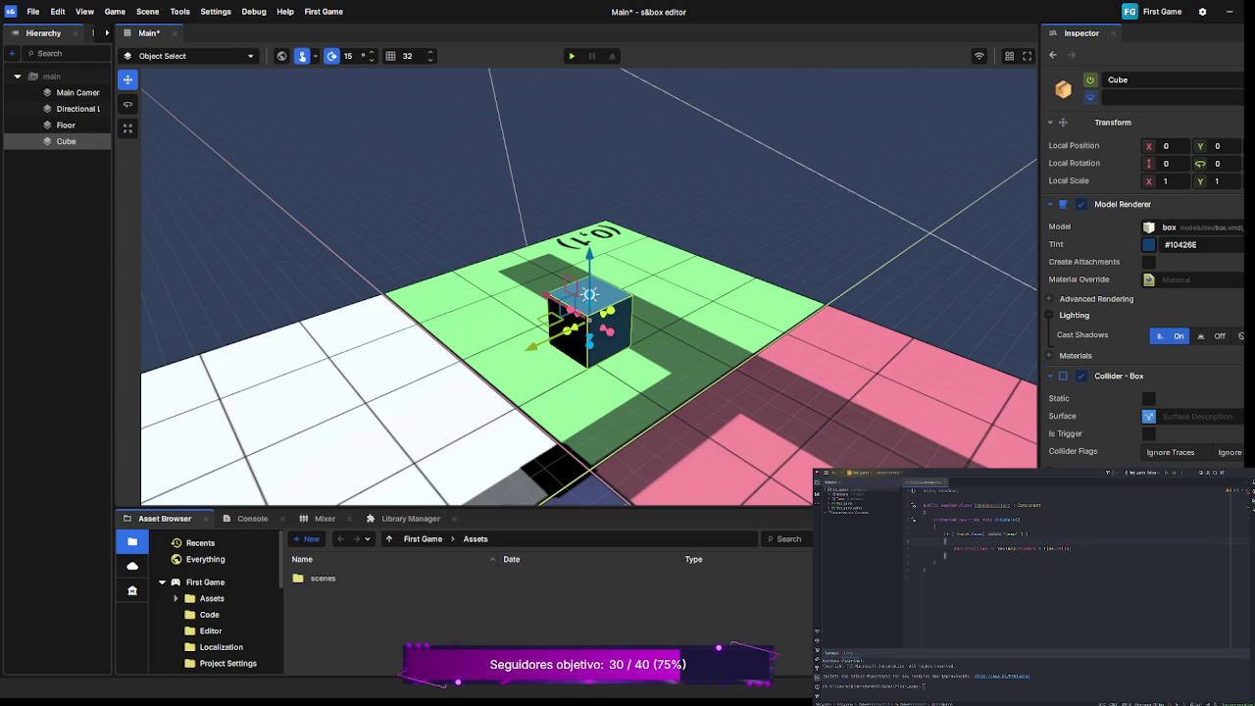
key(F5)
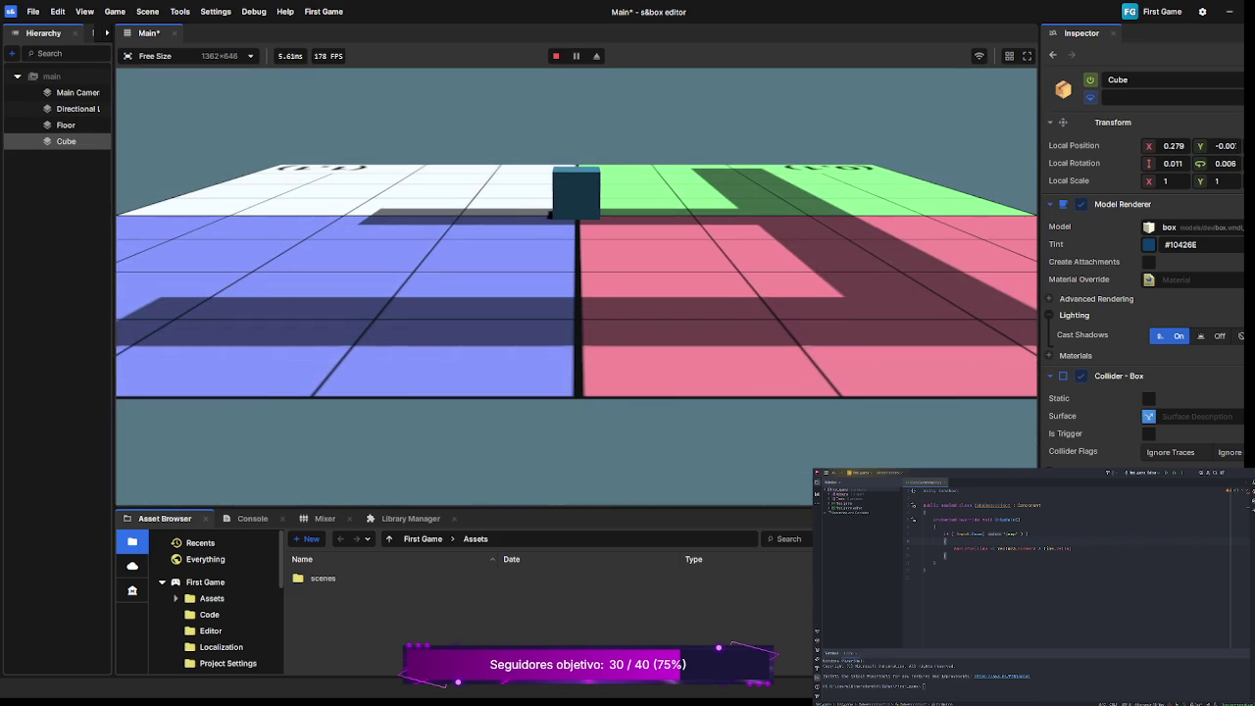
key(space)
key(F5)
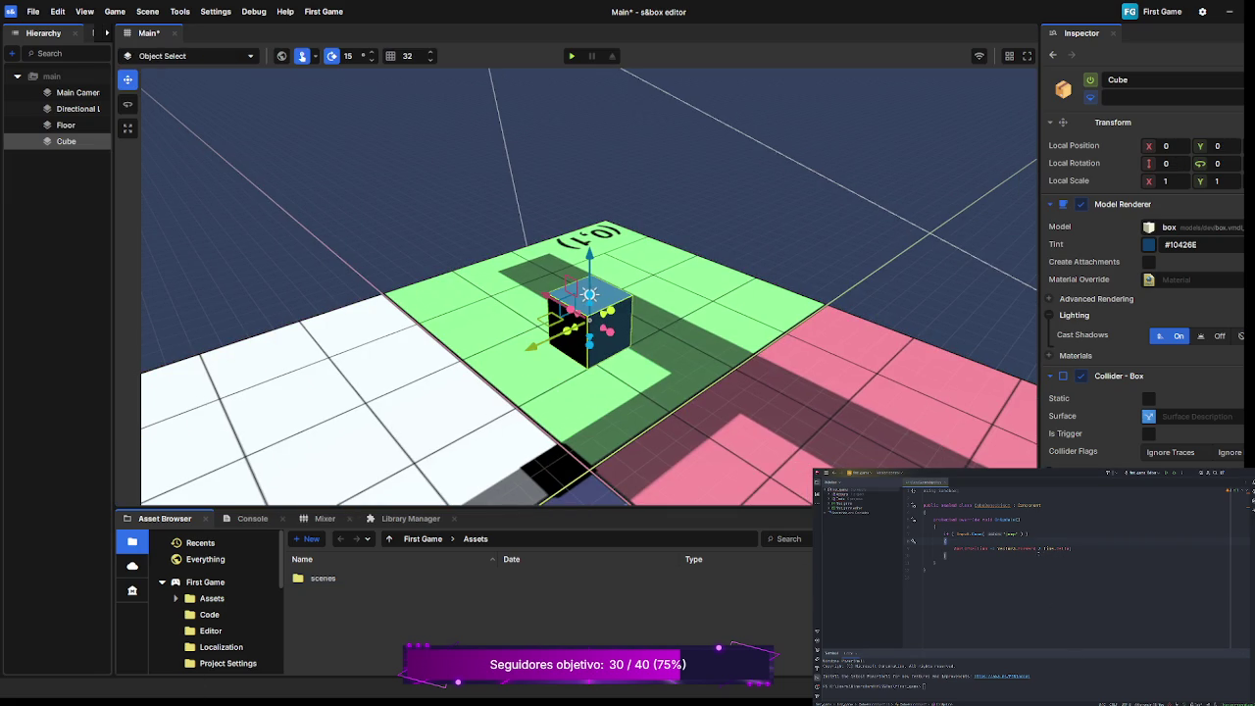
Multiply the forward movement by 10 before Time.Delta, then run the scene to test it.
click(1036, 548)
text(* 5)
key(BackSpace)
text(10)
key(F5)
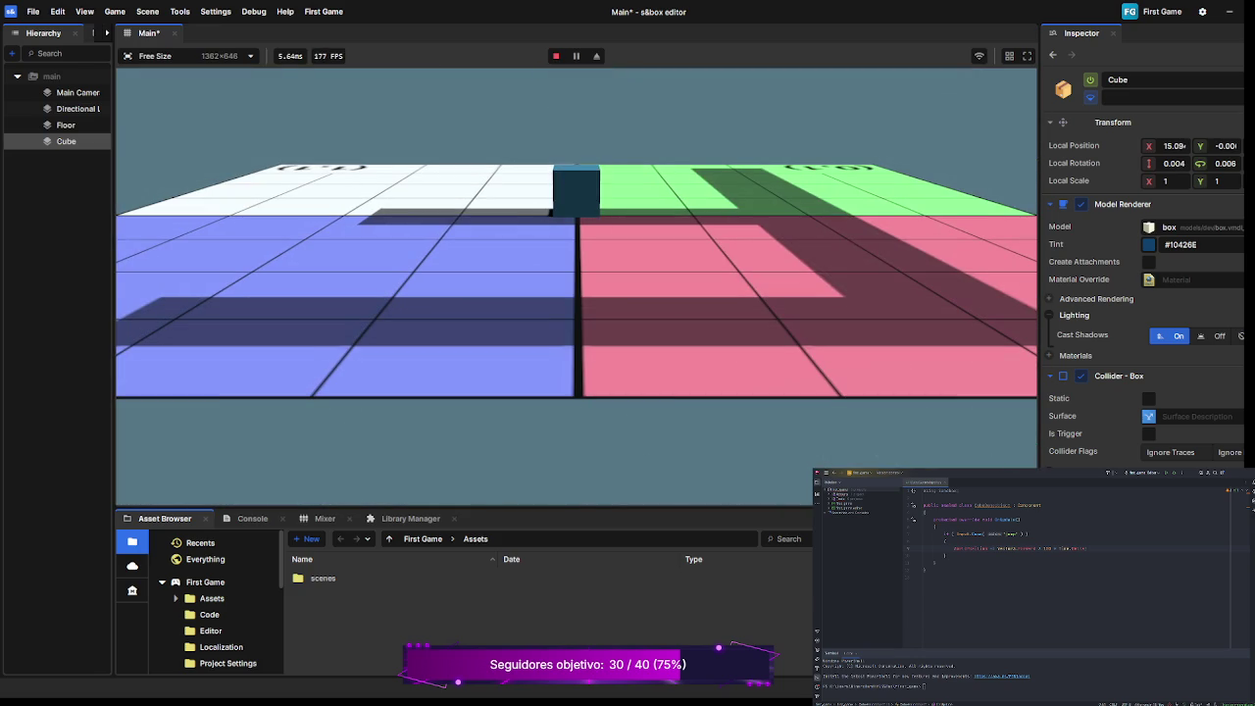
key(space)
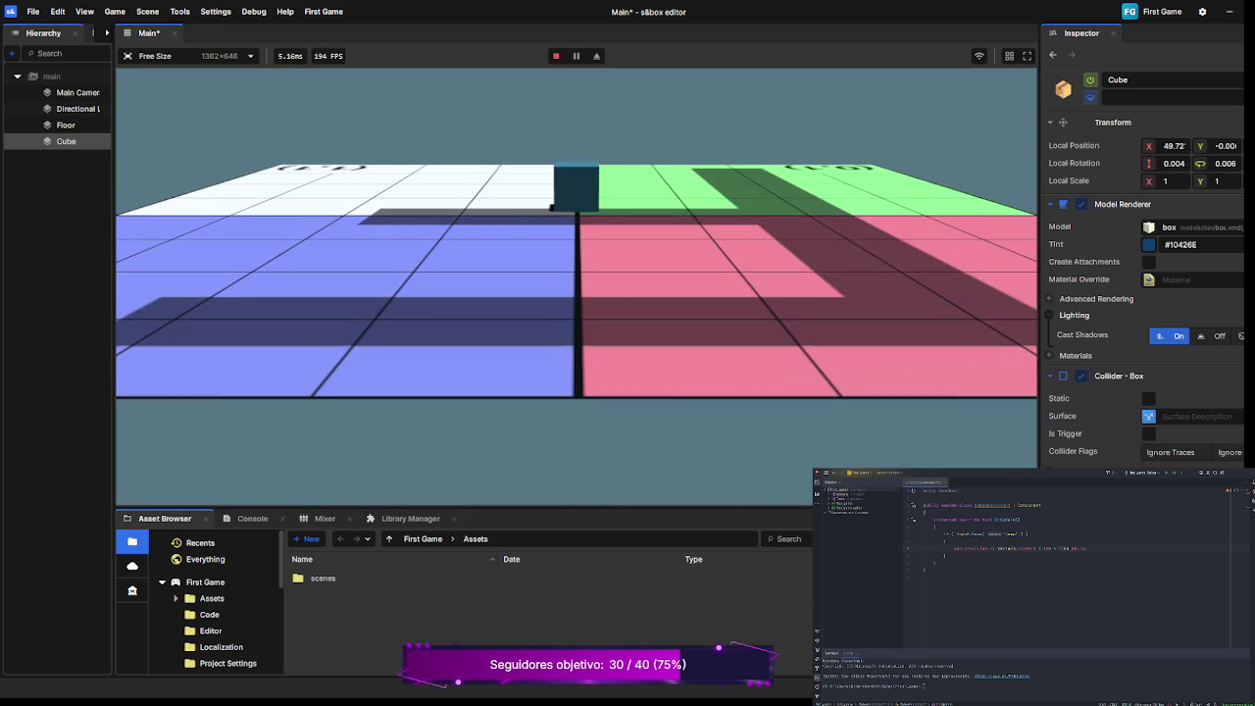
key(space)
key(space)
key(space)
key(F5)
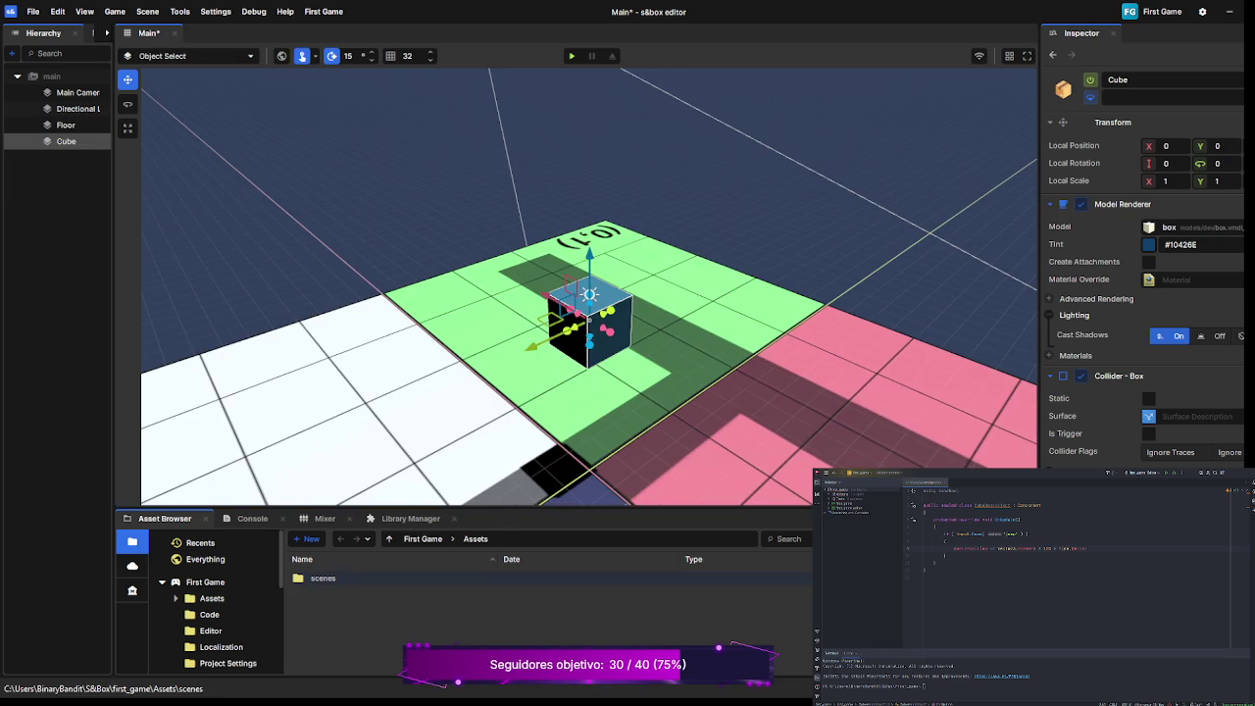
Change the input check to Input.Down("Forward") and start the scene in play mode.
click(1050, 548)
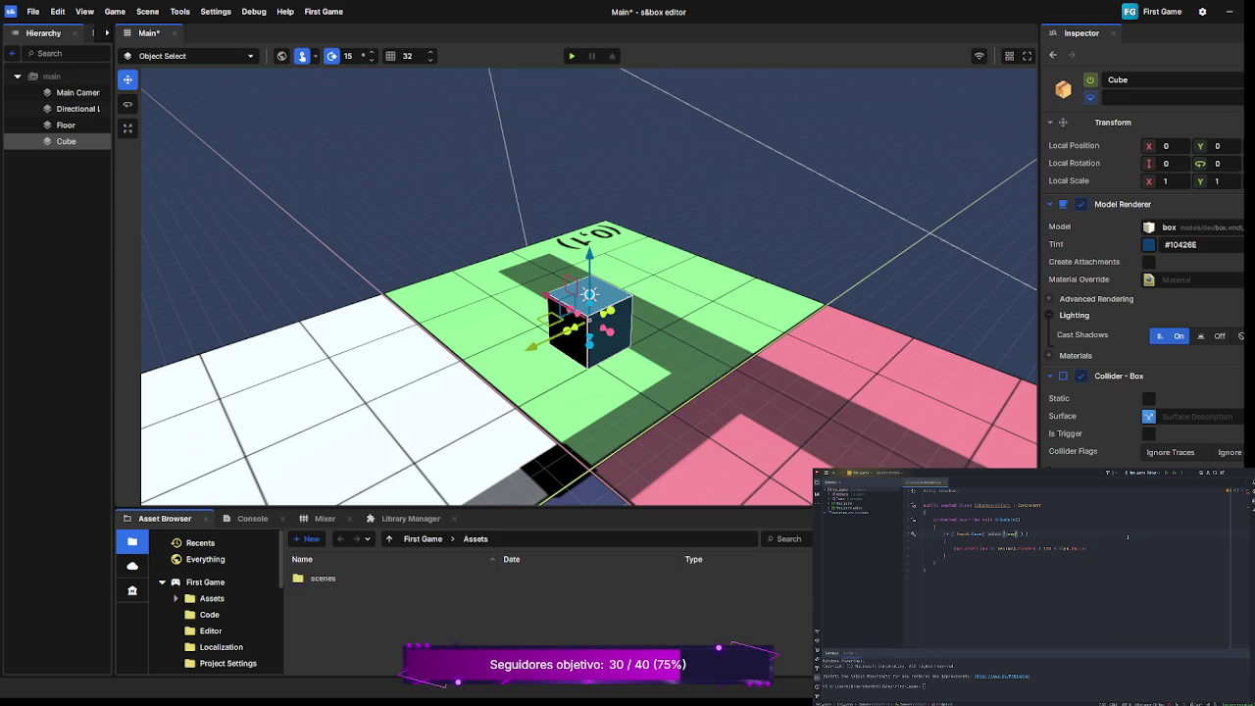
key(BackSpace)
key(BackSpace)
key(BackSpace)
text(Forward)
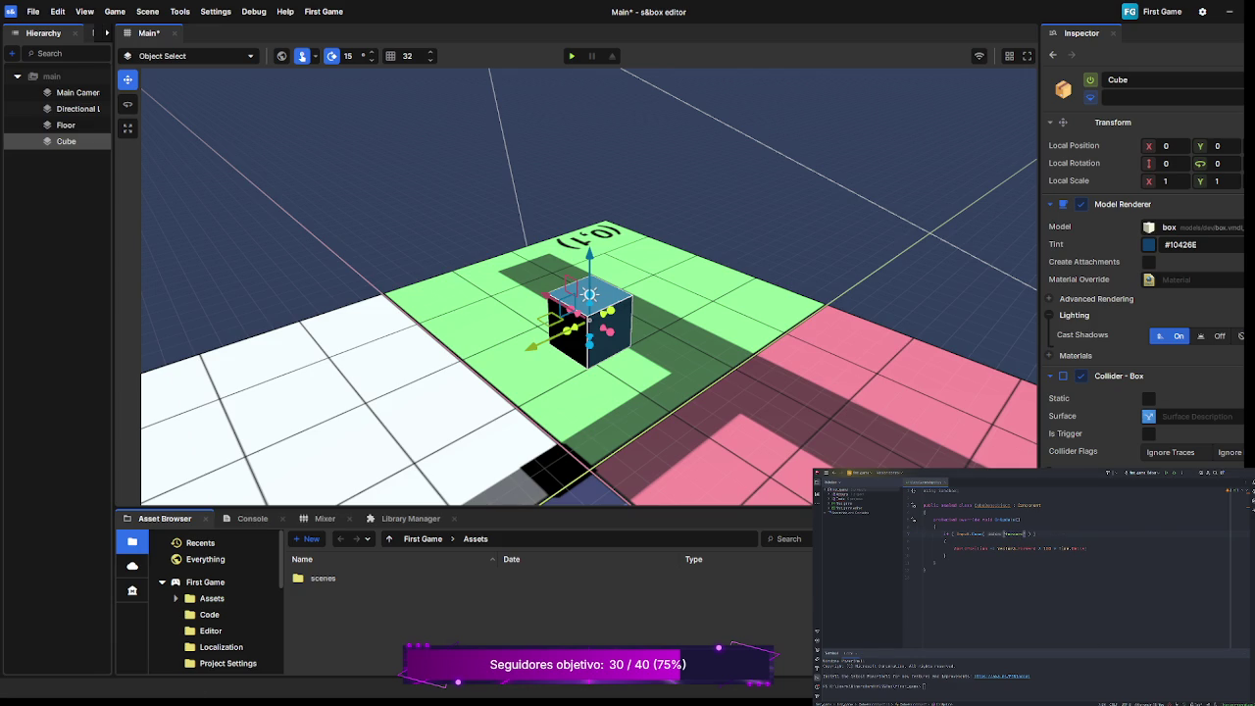
key(F5)
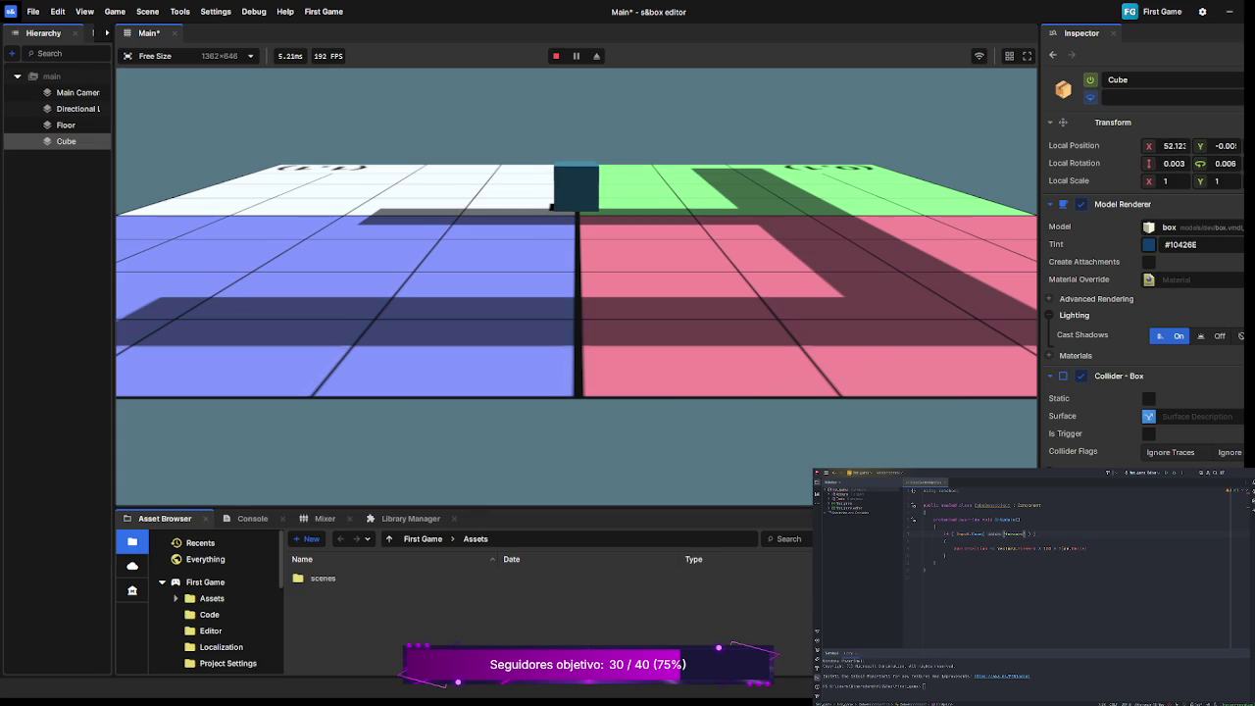
Drive the cube forward with W to about X 75, then pause the game.
key(w)
key(Escape)
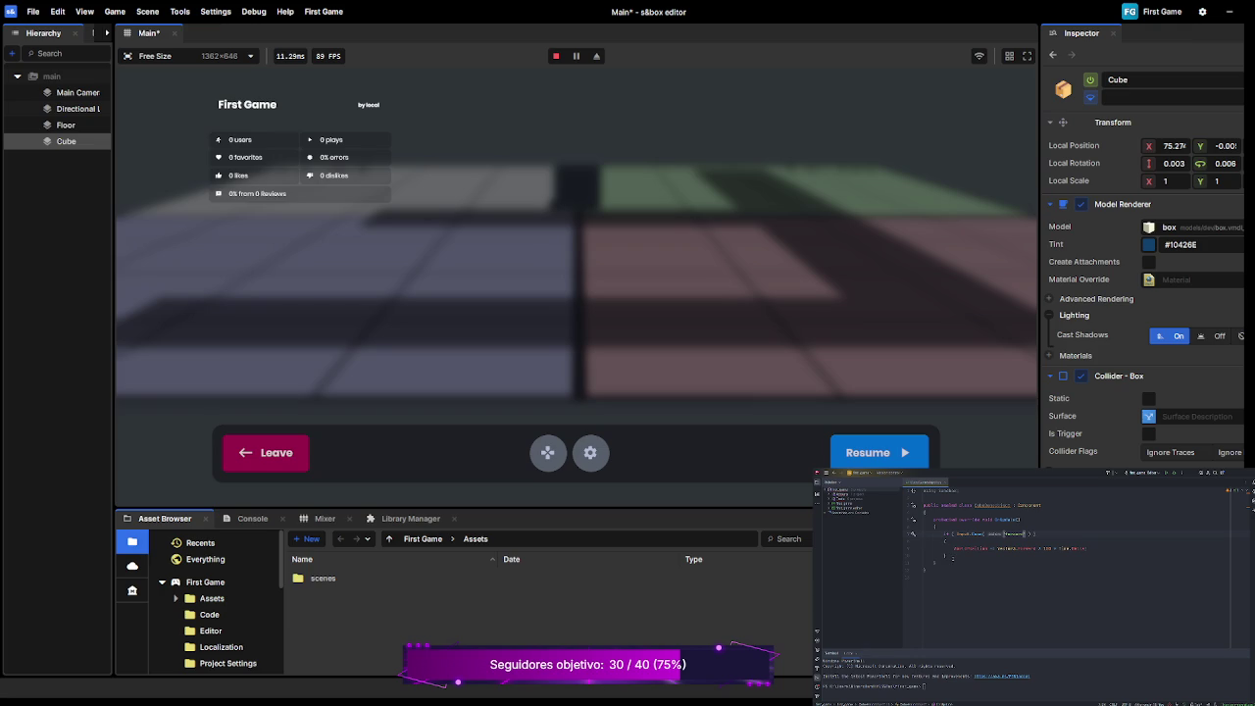
Duplicate the if-block as a Backward check moving by Vector3.Backward, then resume the game.
key(shift+Up)
key(shift+Up)
key(shift+Up)
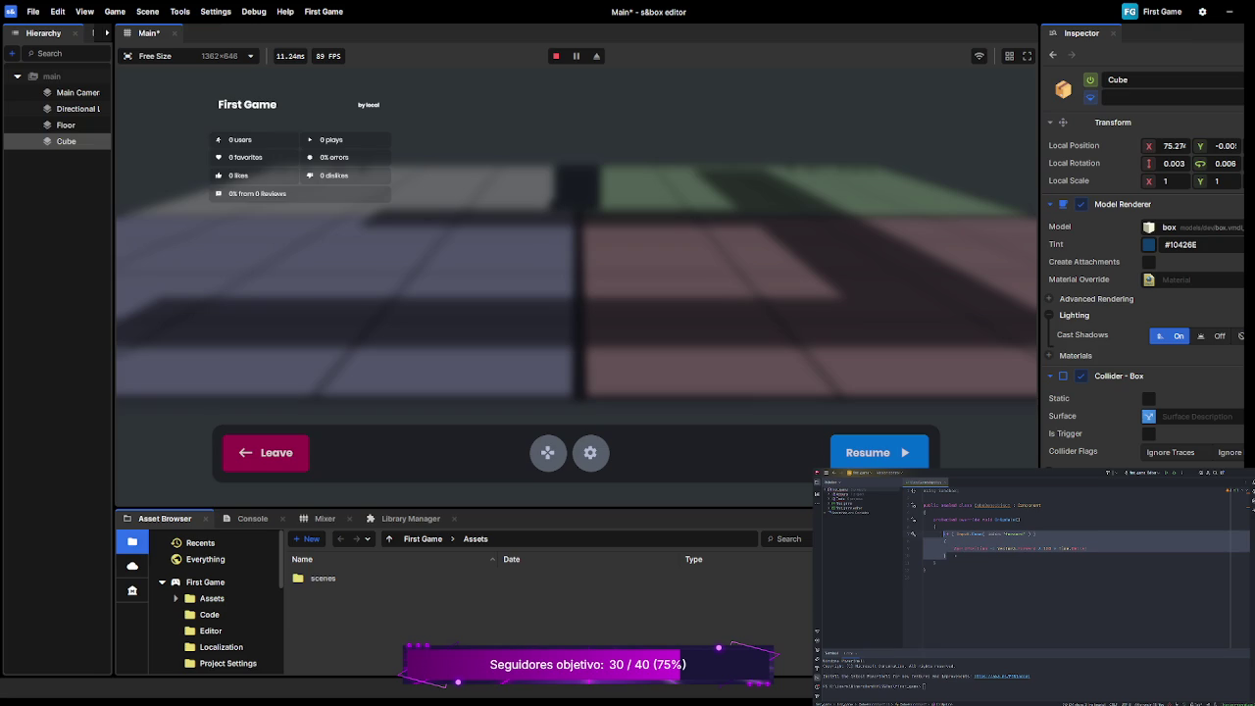
click(946, 555)
key(ctrl+v)
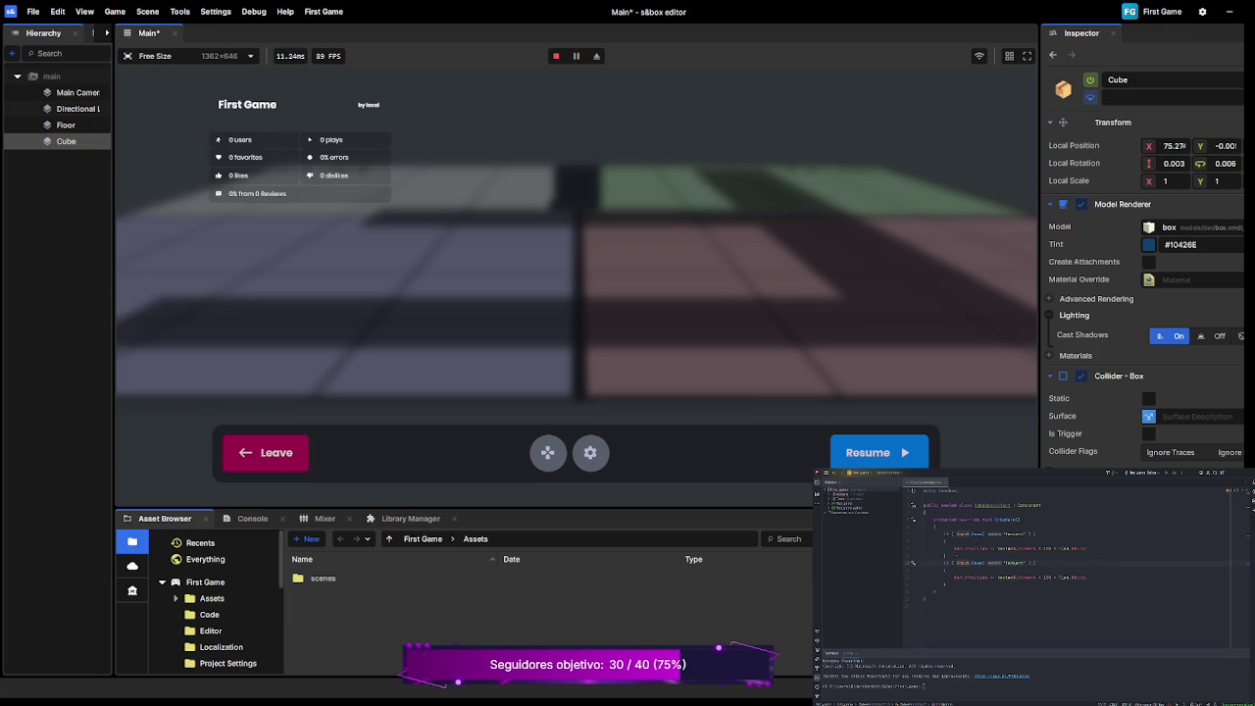
key(BackSpace)
key(BackSpace)
key(BackSpace)
text(Back)
text(ward)
text(-)
text(Backward)
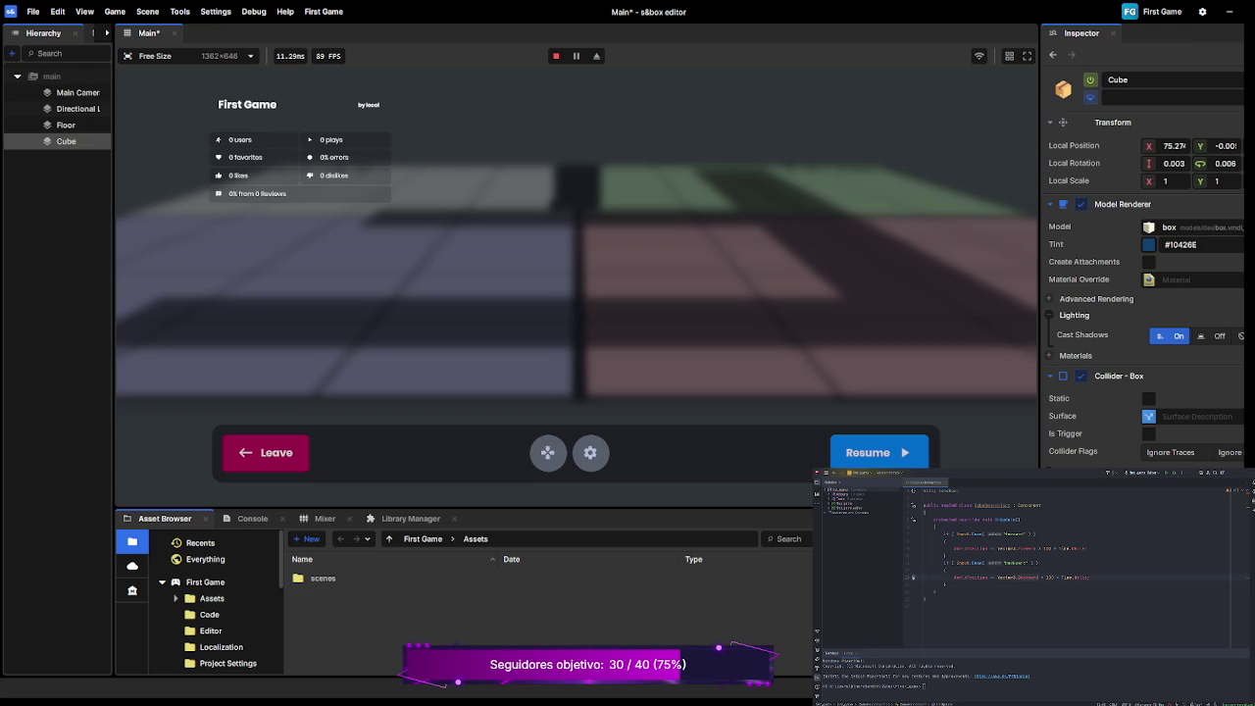
click(868, 452)
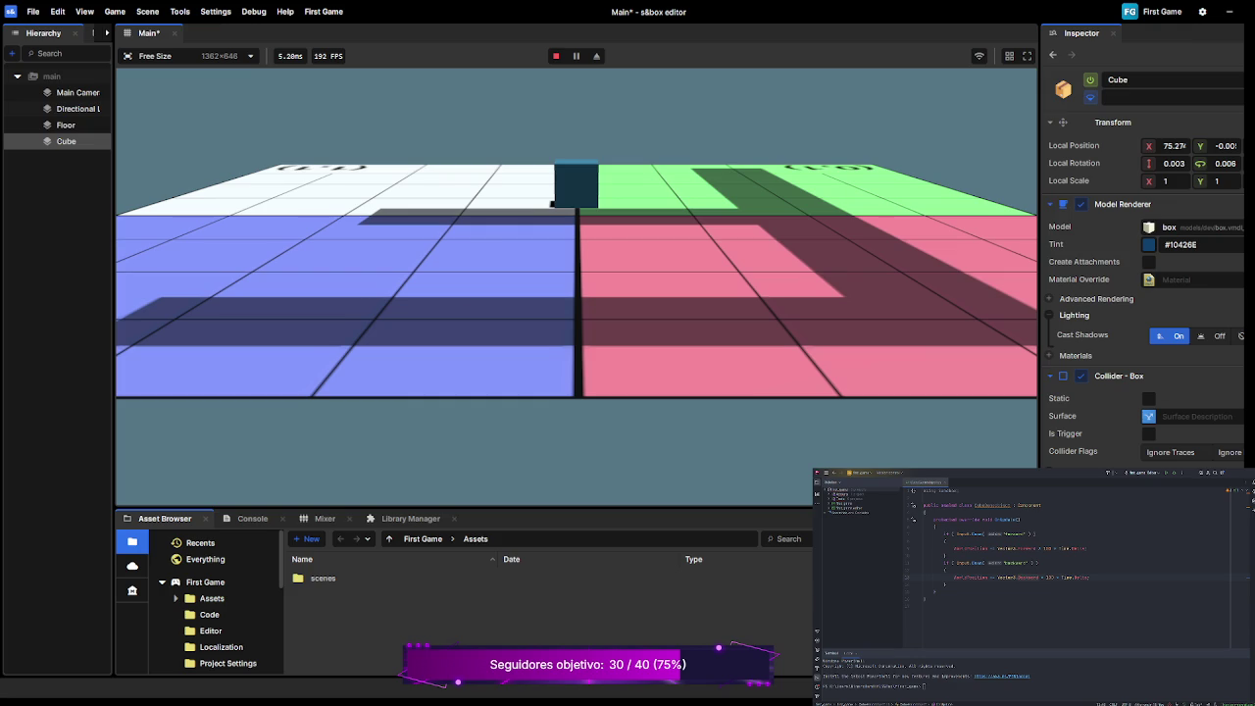
Drive the cube back and forth with S and W, ending near X -132, then pause.
key(s)
key(w)
key(s)
key(s)
key(s)
key(w)
key(s)
key(w)
key(Escape)
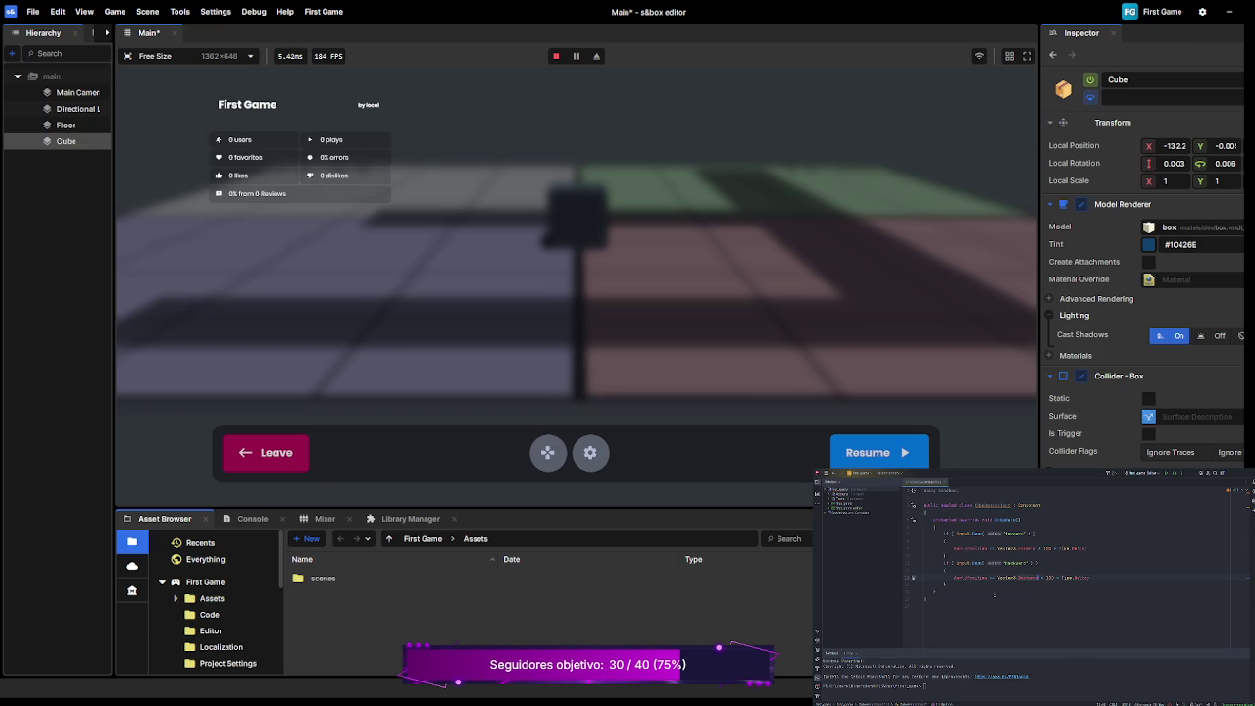
Paste a copy of the input block and change it to the Left input with Vector3.Left.
click(960, 585)
key(Return)
key(ctrl+v)
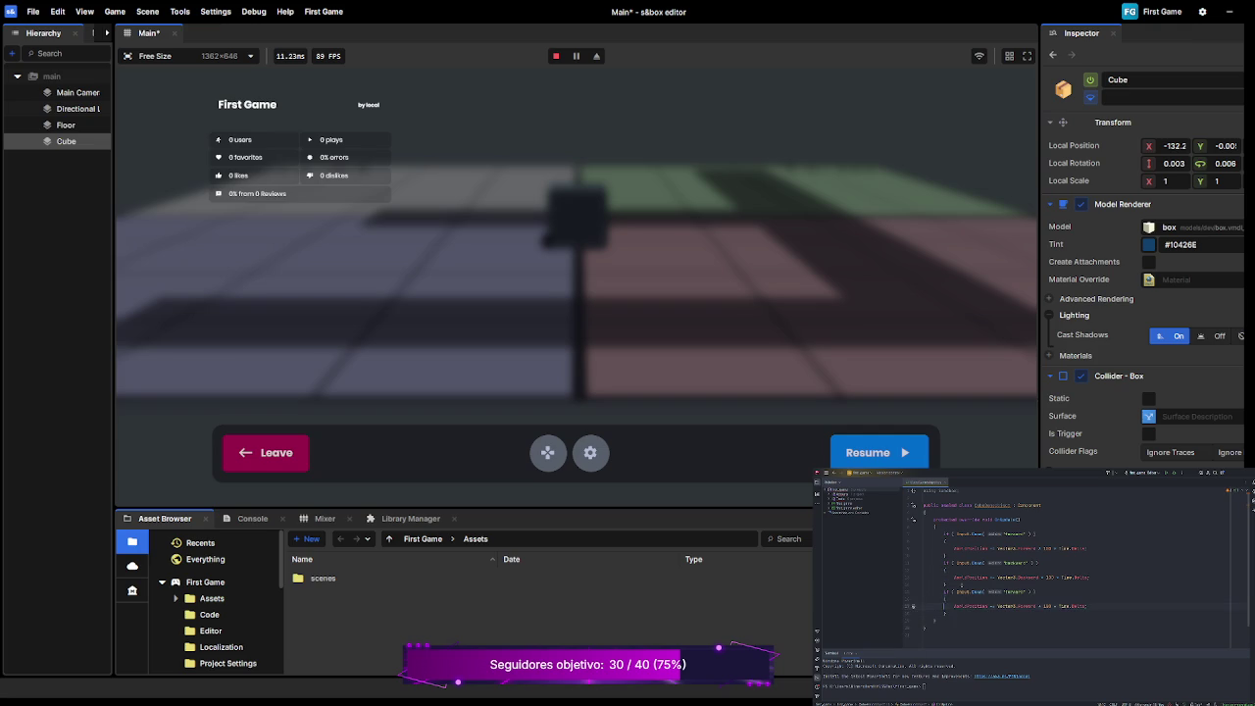
key(BackSpace)
key(BackSpace)
key(BackSpace)
text(left)
double_click(1026, 606)
key(BackSpace)
text(Left)
click(935, 619)
text(})
Add another copy checking the Right input and moving by Vector3.Right.
key(ctrl+v)
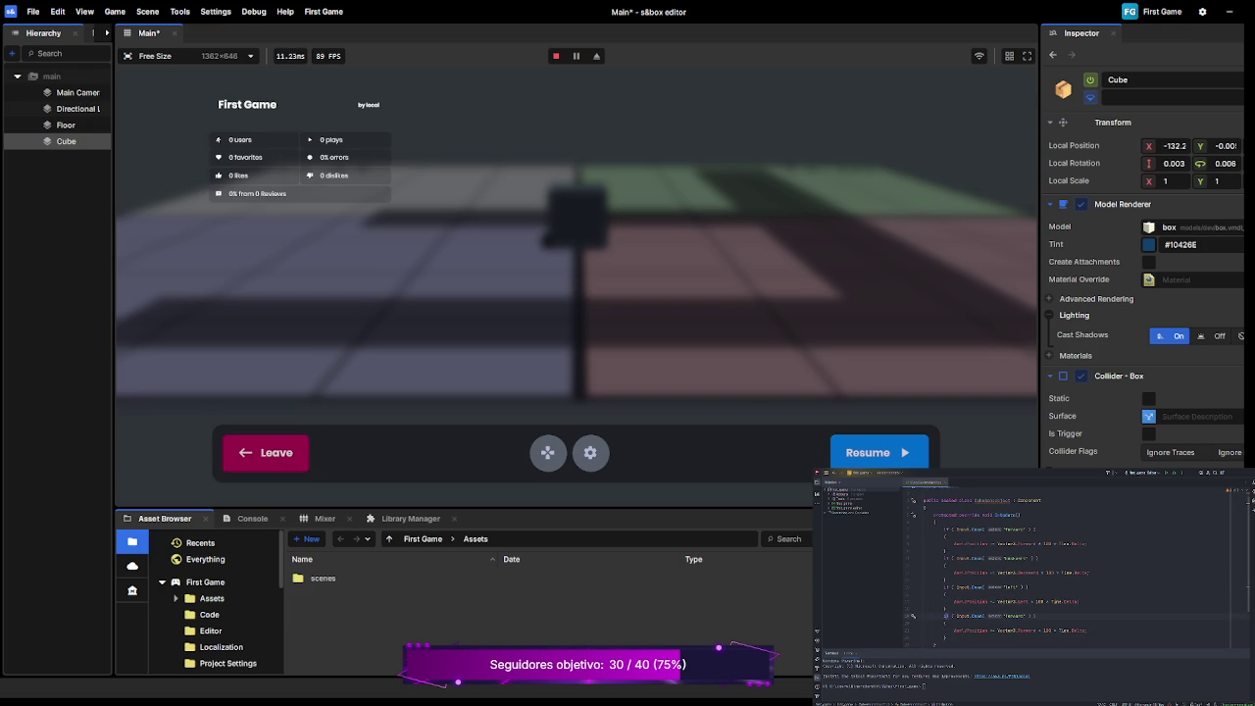
key(BackSpace)
key(BackSpace)
key(BackSpace)
text(Right)
click(1018, 629)
text(-)
key(ctrl+Delete)
text(B)
text(ight)
Add a third copy for the Jump input moving by Vector3.Up, then resume the game.
scroll(1069, 569, down, 2)
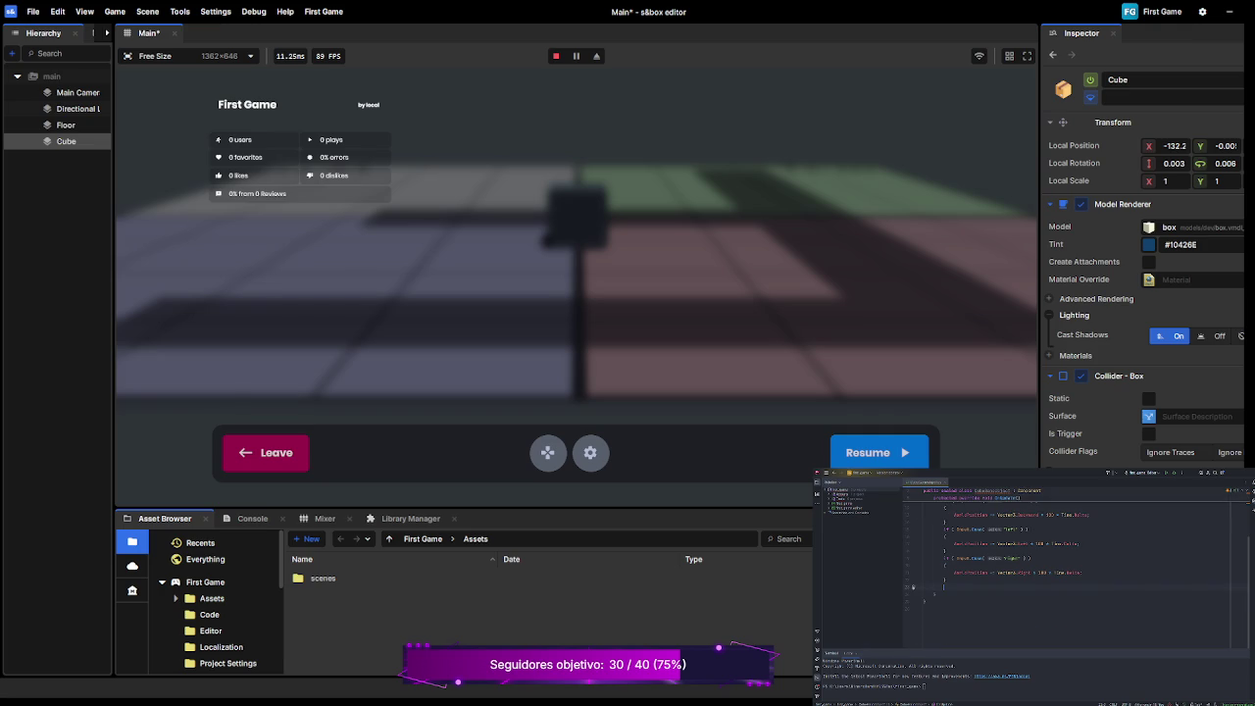
key(ctrl+v)
key(Up)
key(BackSpace)
key(BackSpace)
key(BackSpace)
text(Back)
key(Down)
key(Down)
key(BackSpace)
key(BackSpace)
key(BackSpace)
text(Back)
key(BackSpace)
key(BackSpace)
key(BackSpace)
text(Up)
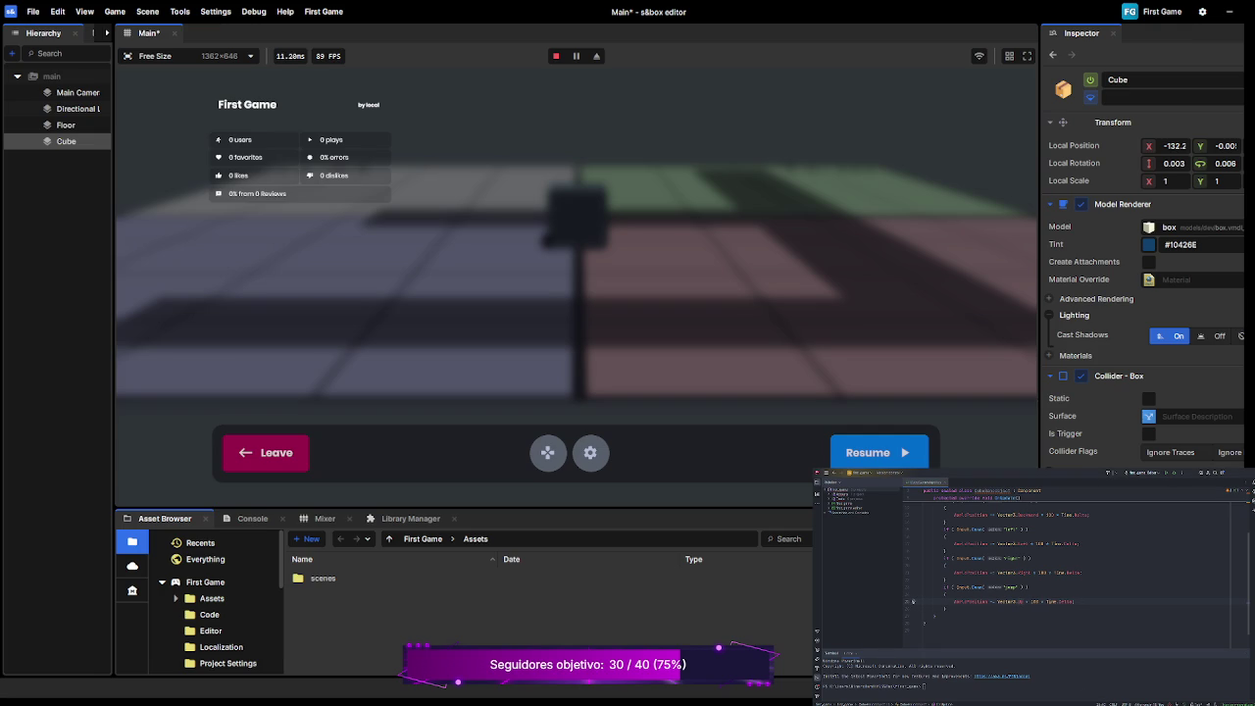
click(879, 452)
Slide the cube sideways with A/D and jump with Space, then stop play mode.
key(d)
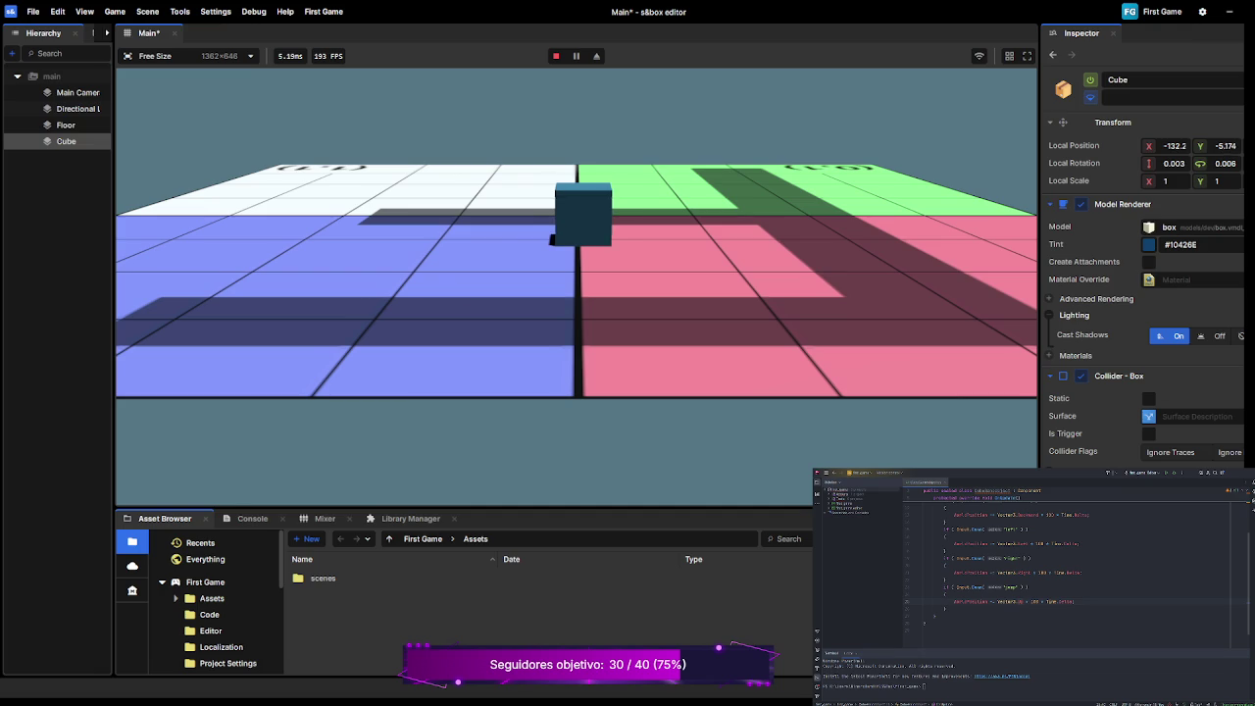
key(a)
key(d)
key(space)
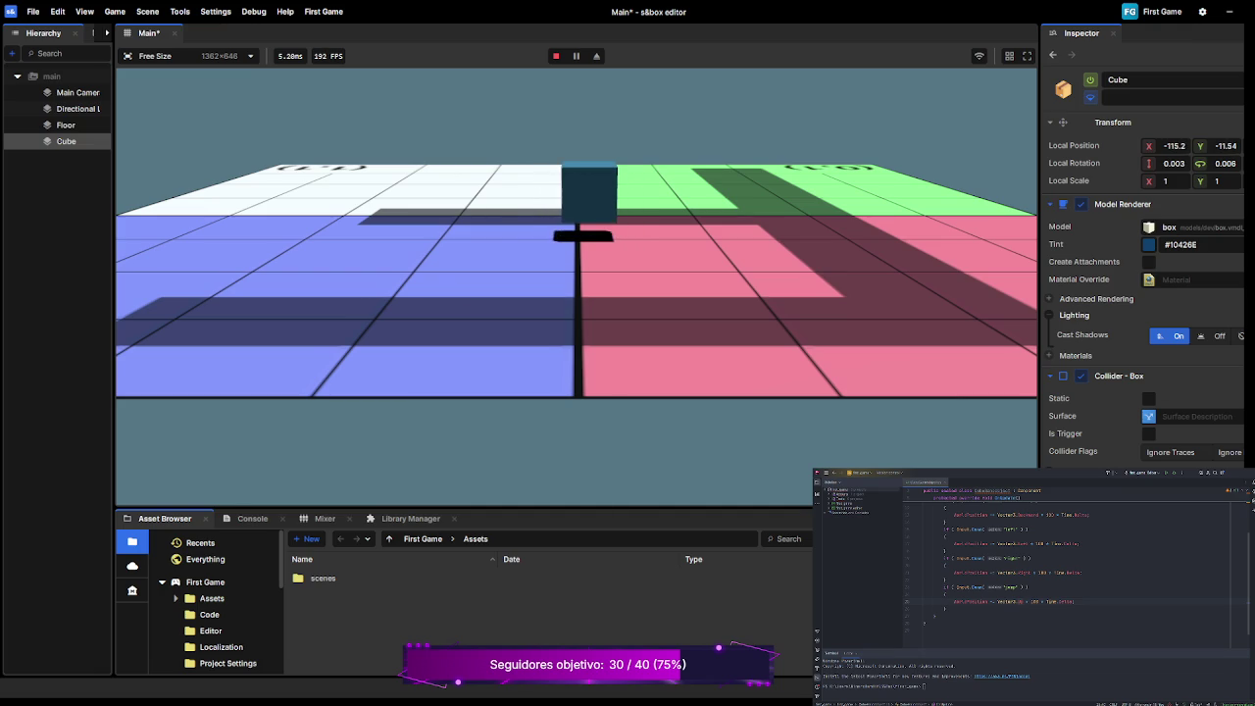
key(a)
key(d)
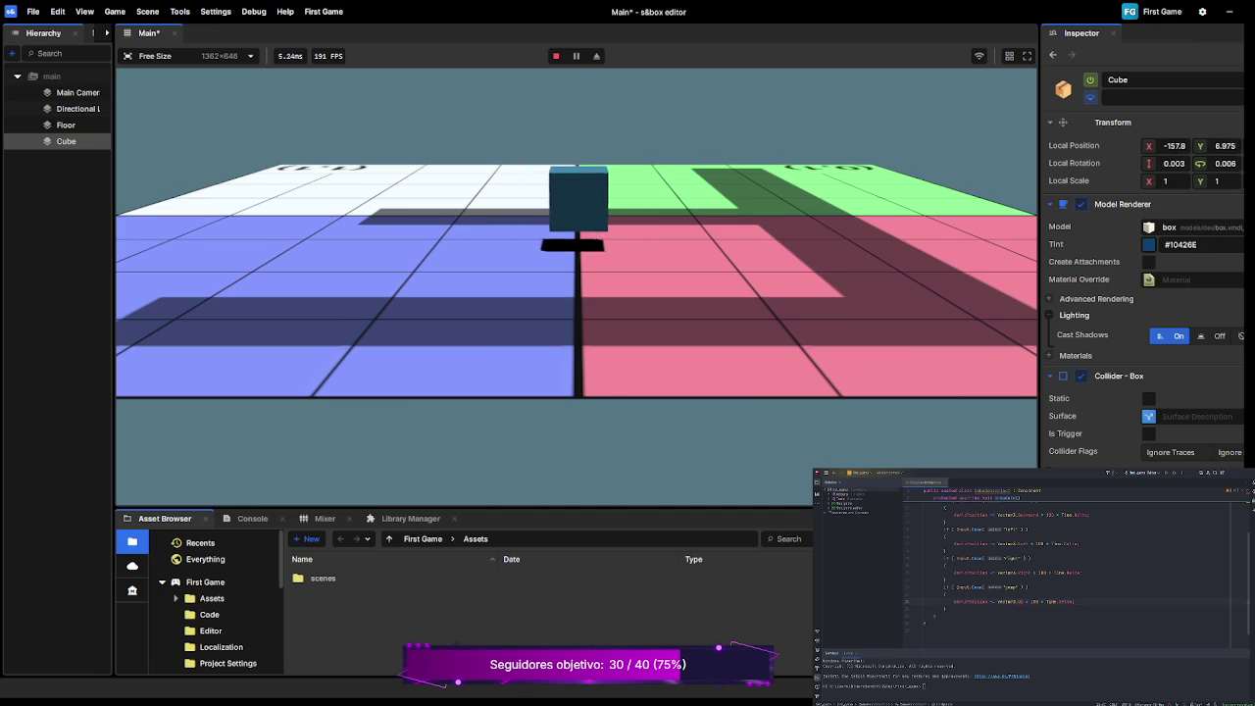
key(a)
key(space)
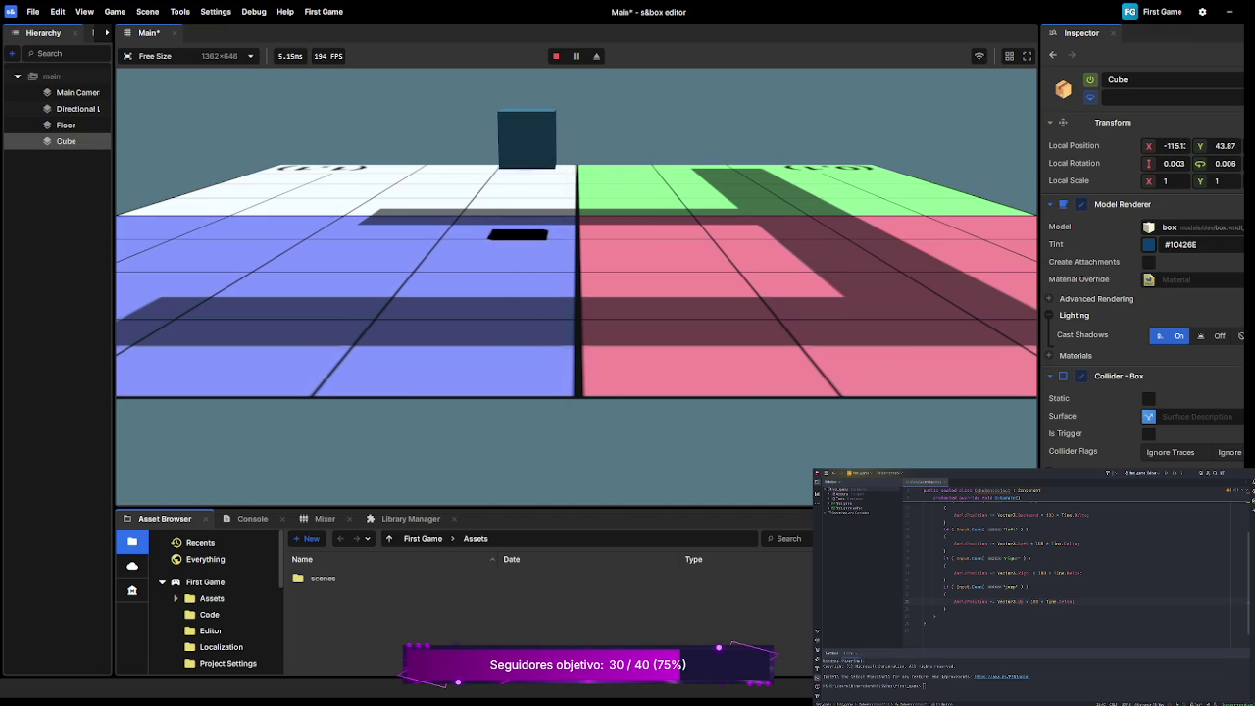
key(d)
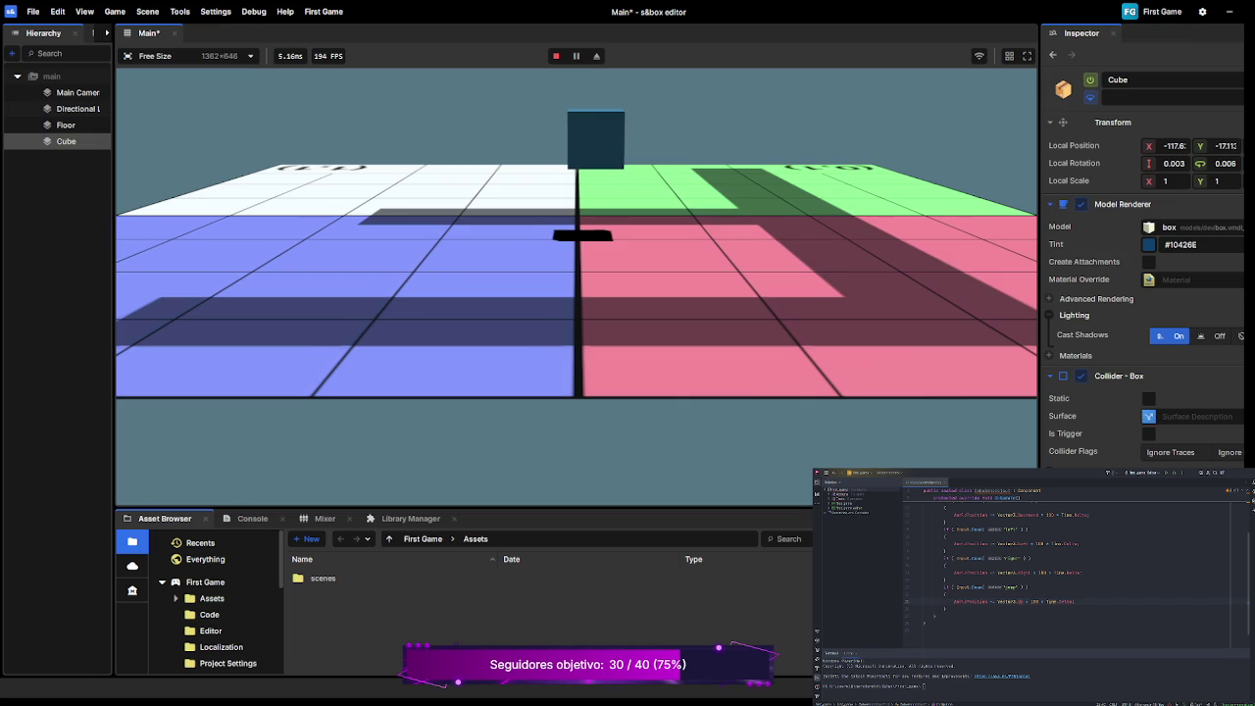
key(s)
key(a)
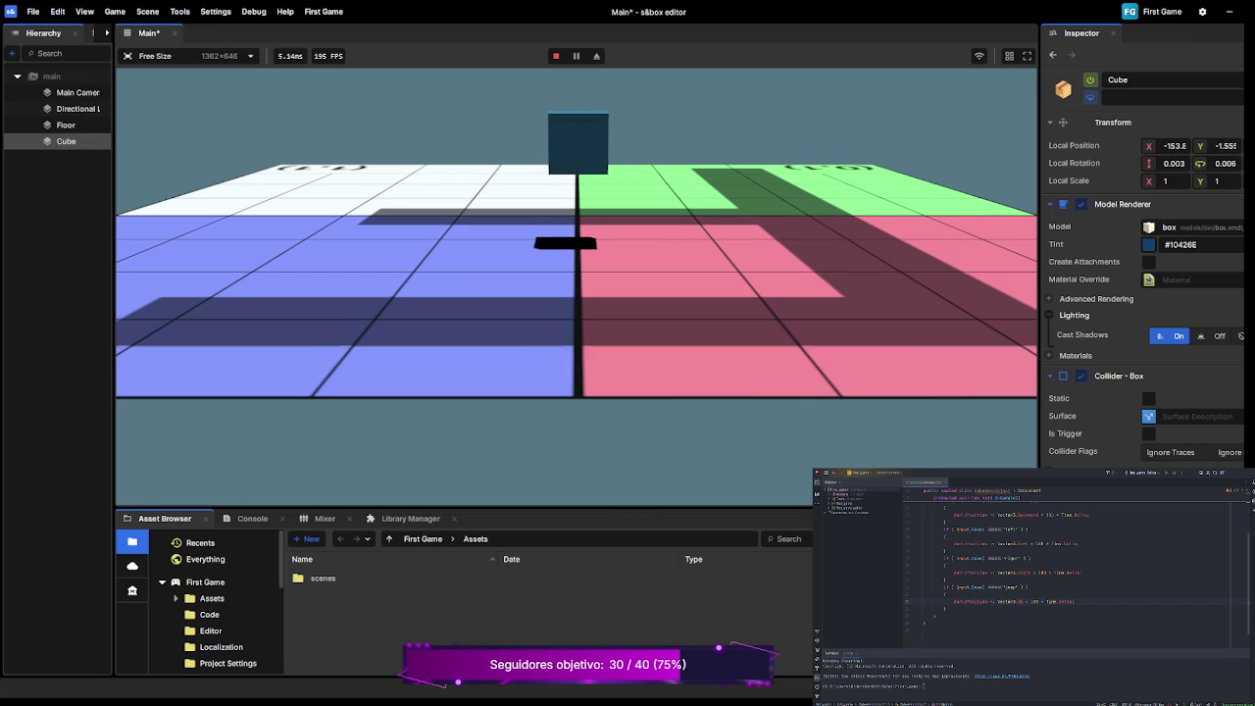
key(F5)
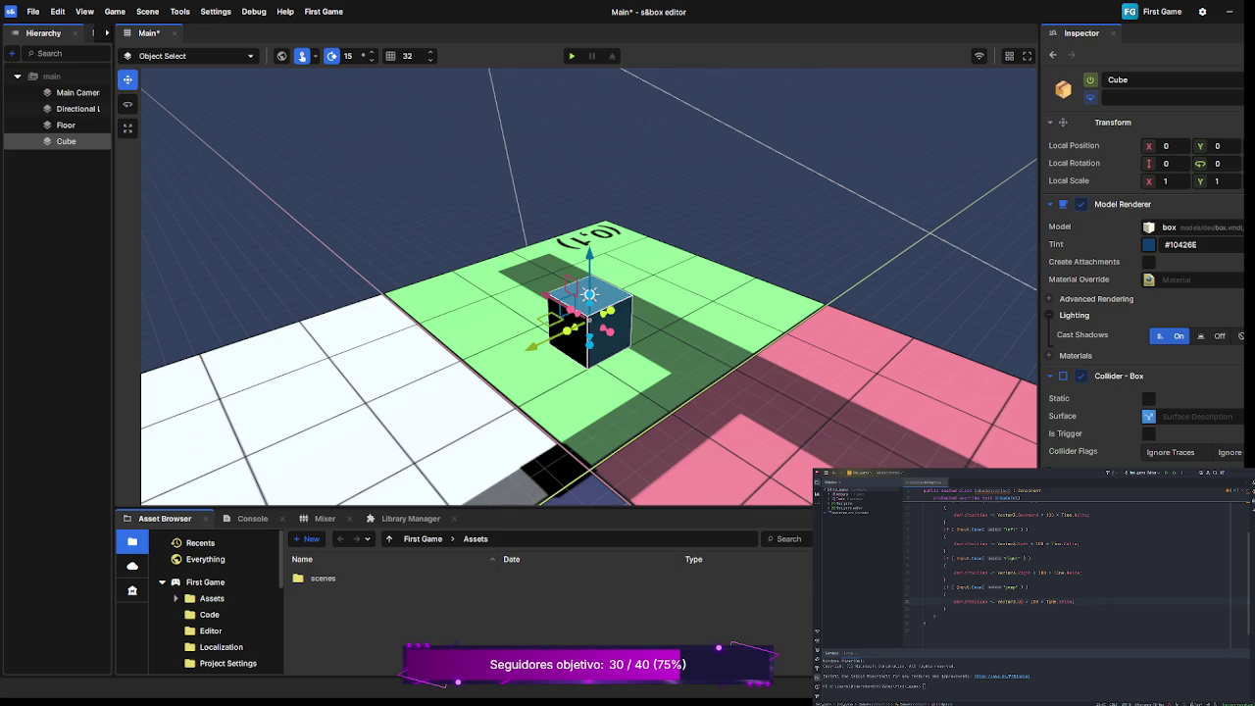
Delete the Input.Down("Jump") block from the script, then select Floor in the Hierarchy.
scroll(1030, 559, up, 1)
scroll(1030, 564, down, 1)
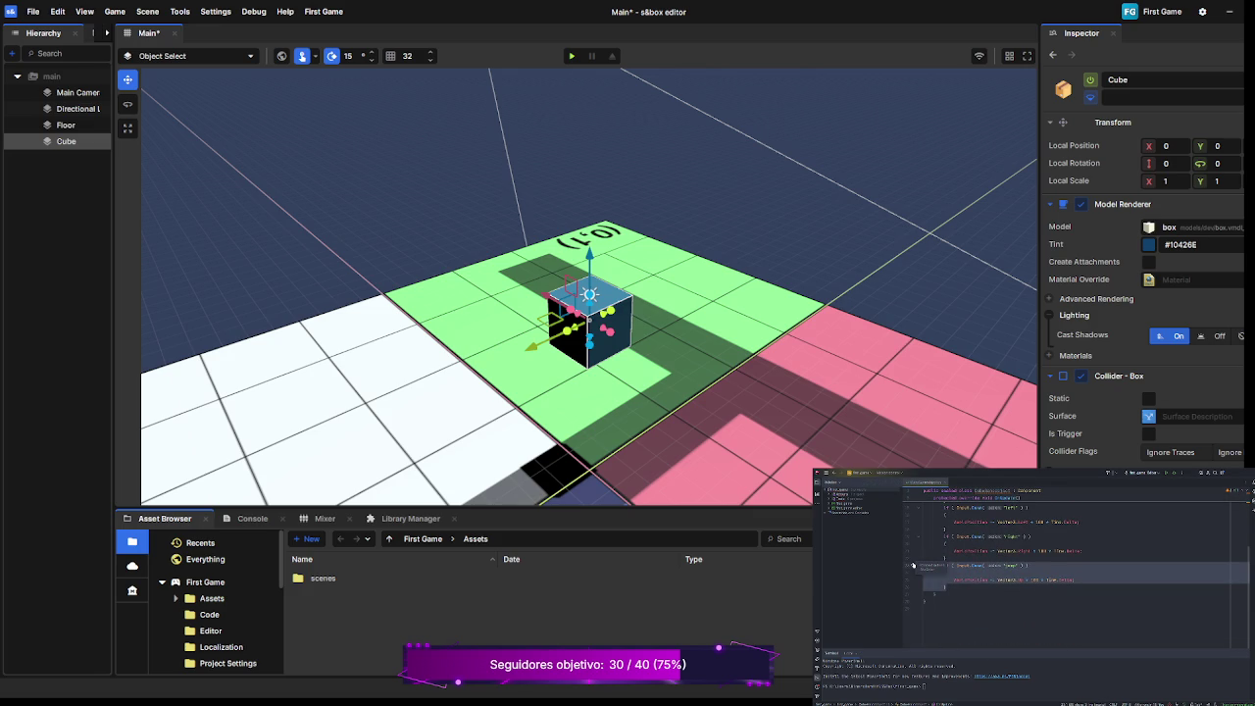
key(Delete)
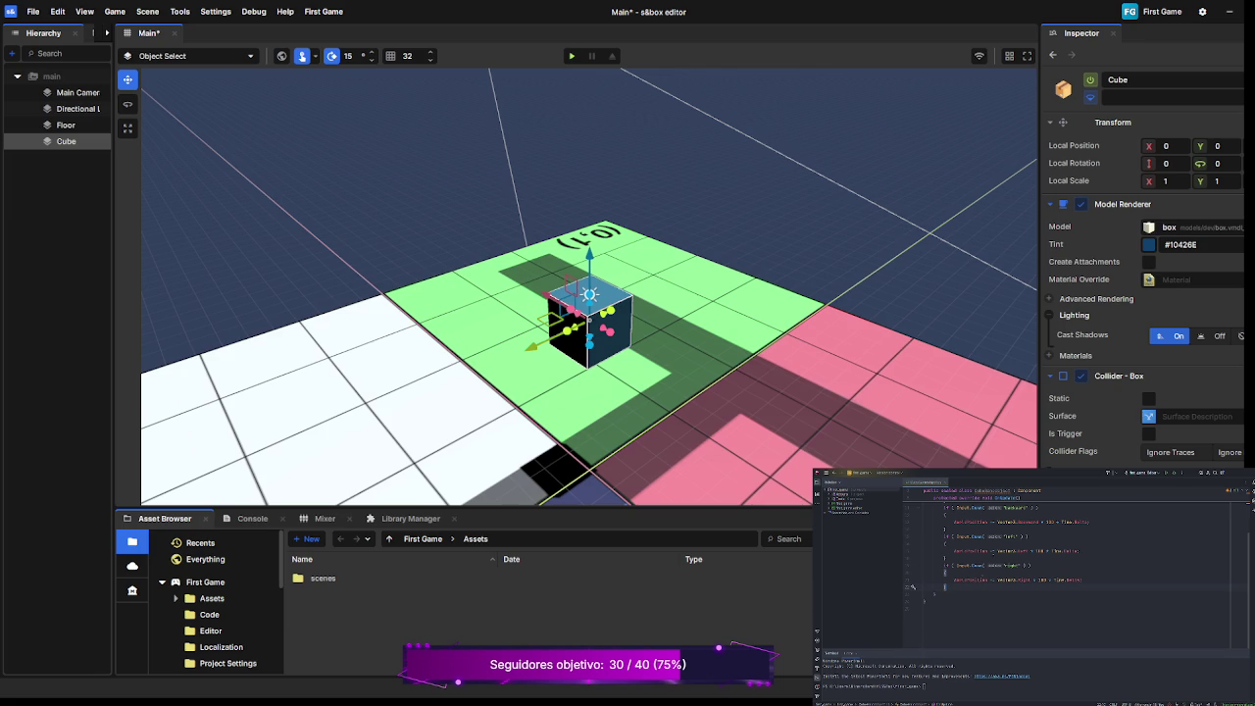
scroll(1064, 592, up, 2)
scroll(1076, 567, down, 3)
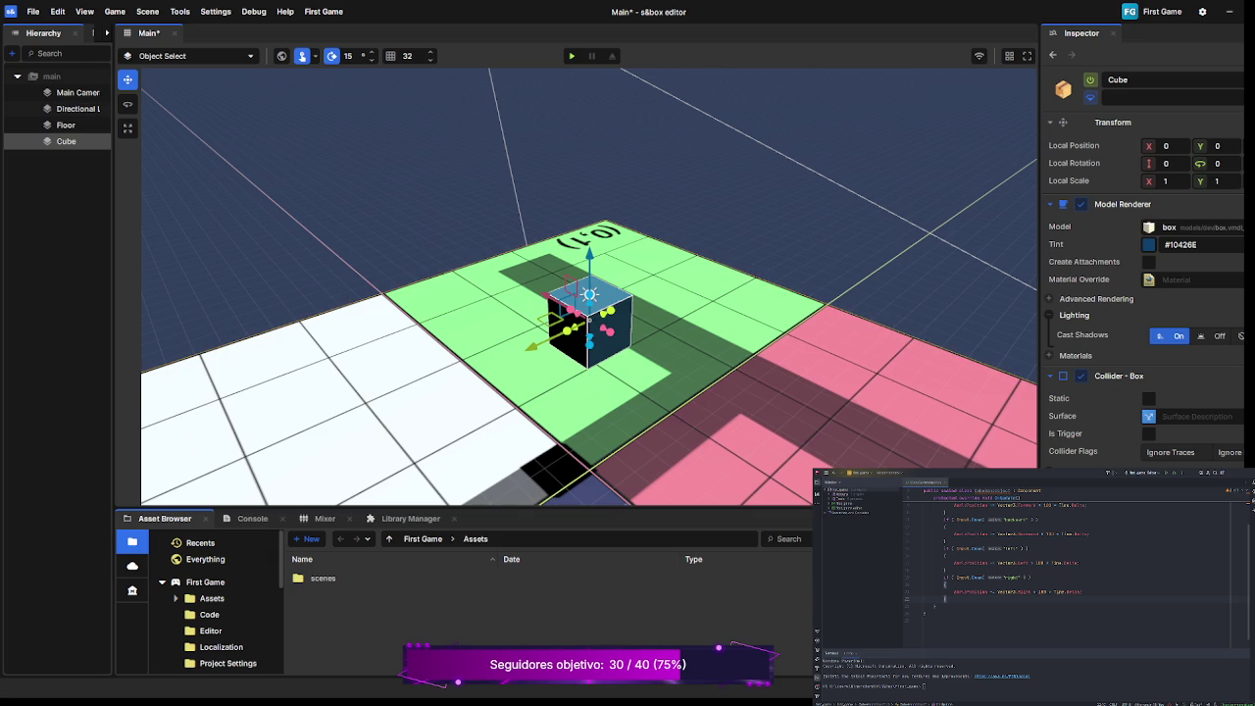
click(566, 429)
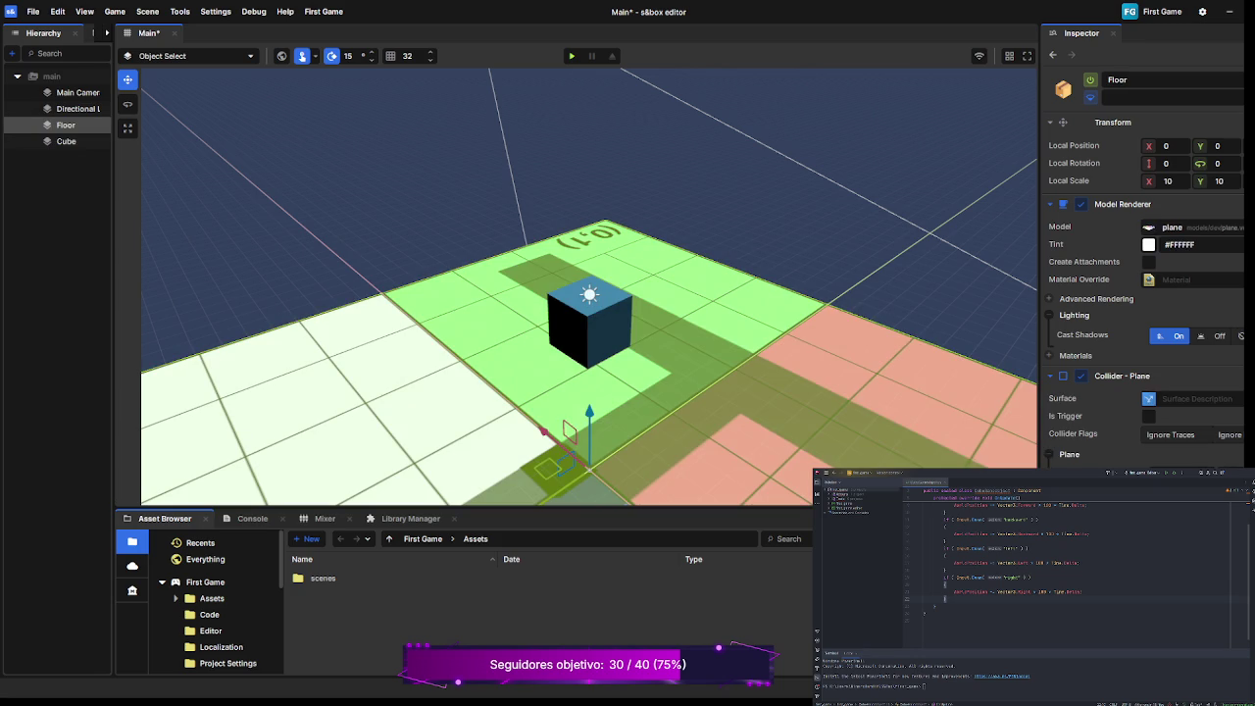
key(F5)
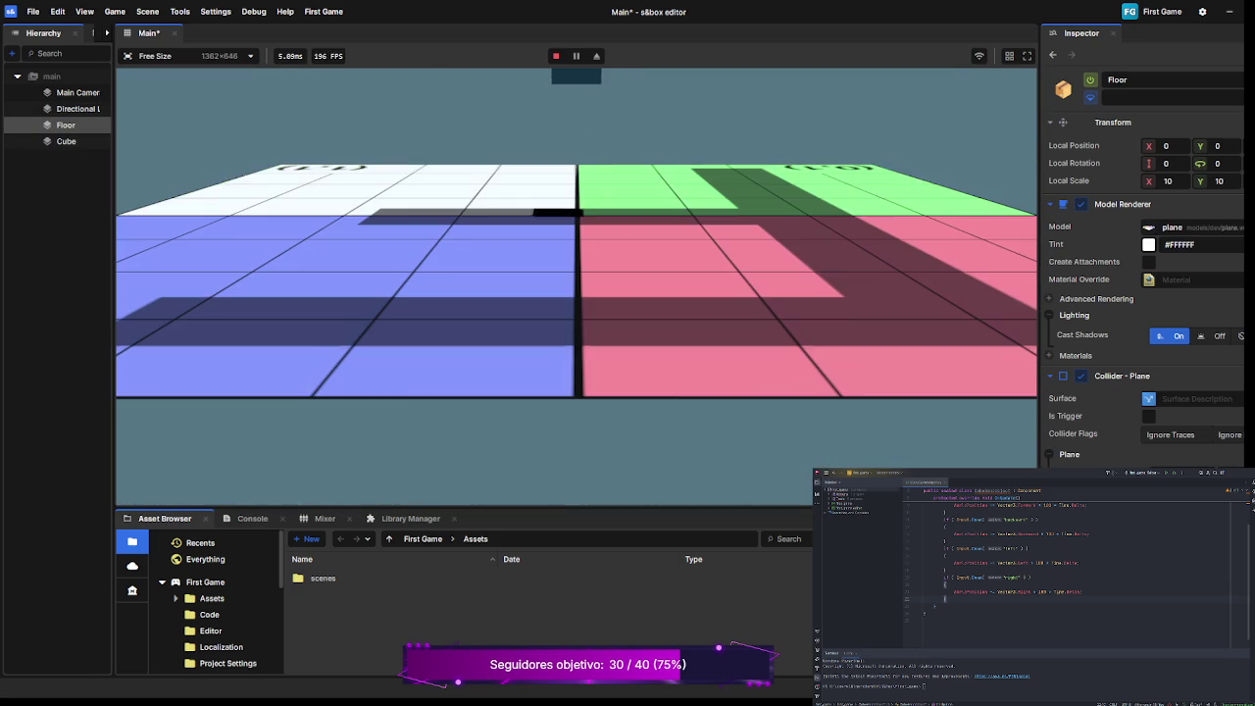
key(d)
key(a)
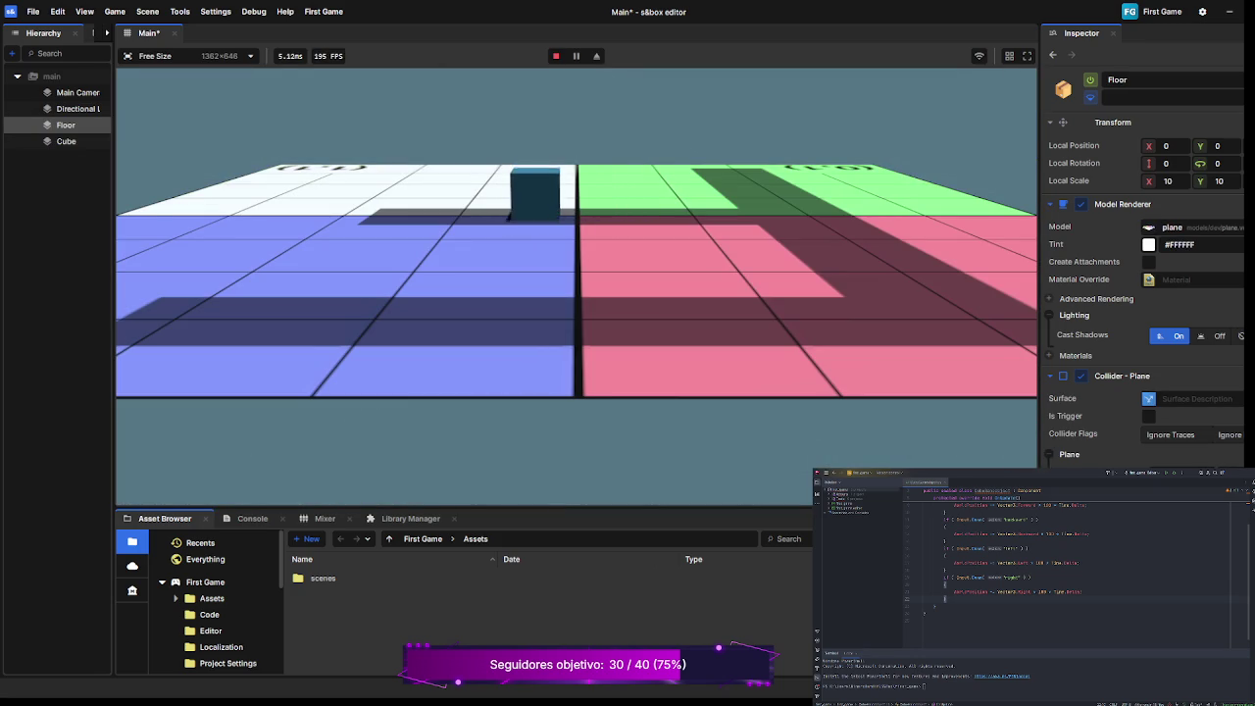
key(d)
key(F5)
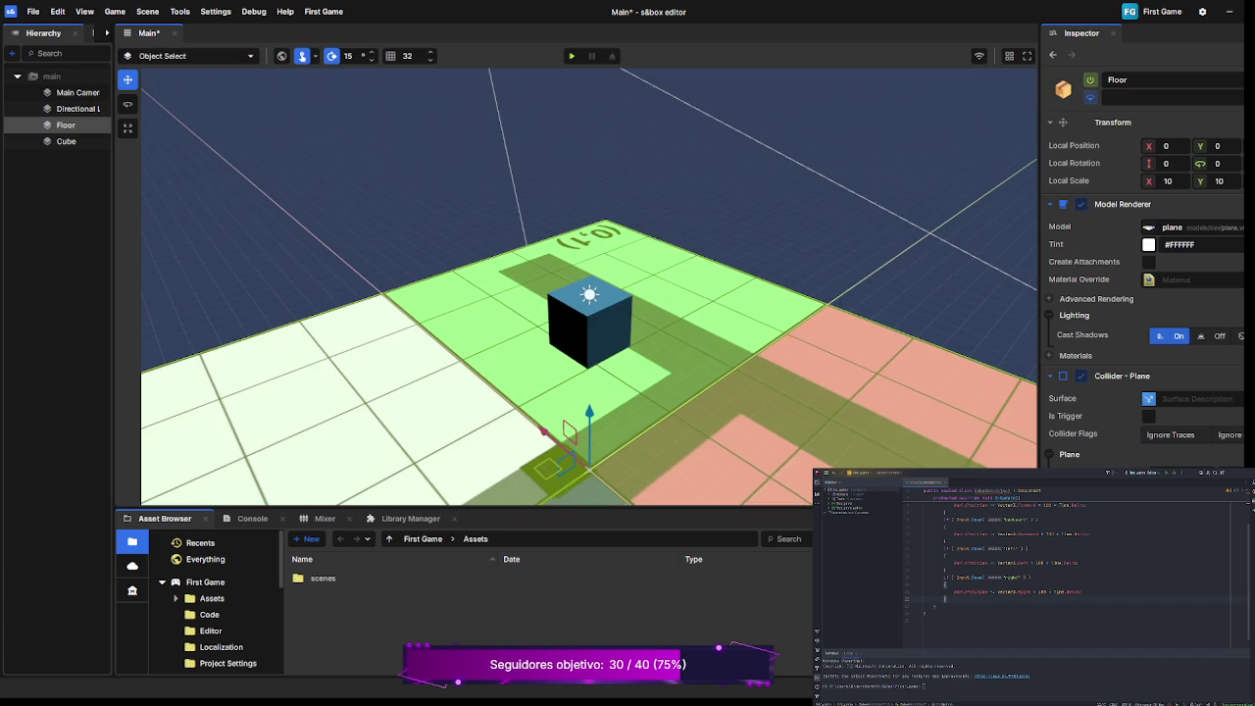
scroll(589, 284, down, 3)
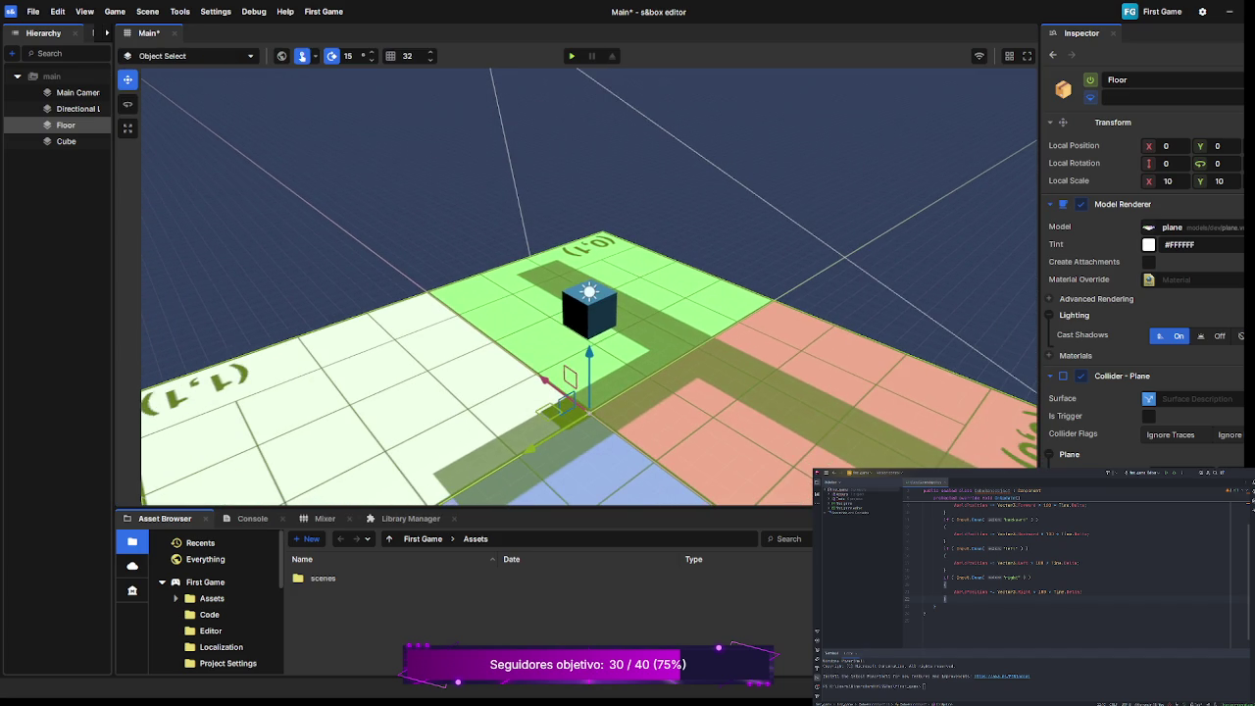
scroll(981, 559, up, 2)
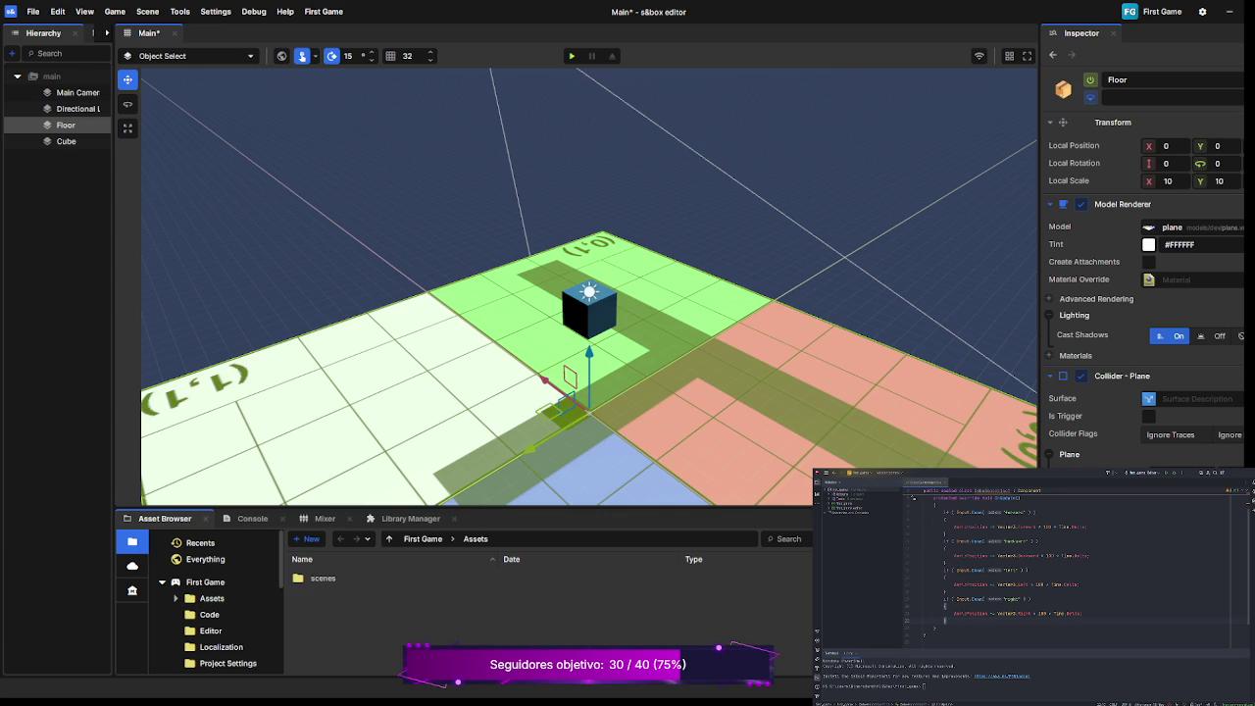
Zoom out and recentre the view on the floor and cube, then open the project's Assets folder.
scroll(588, 294, down, 3)
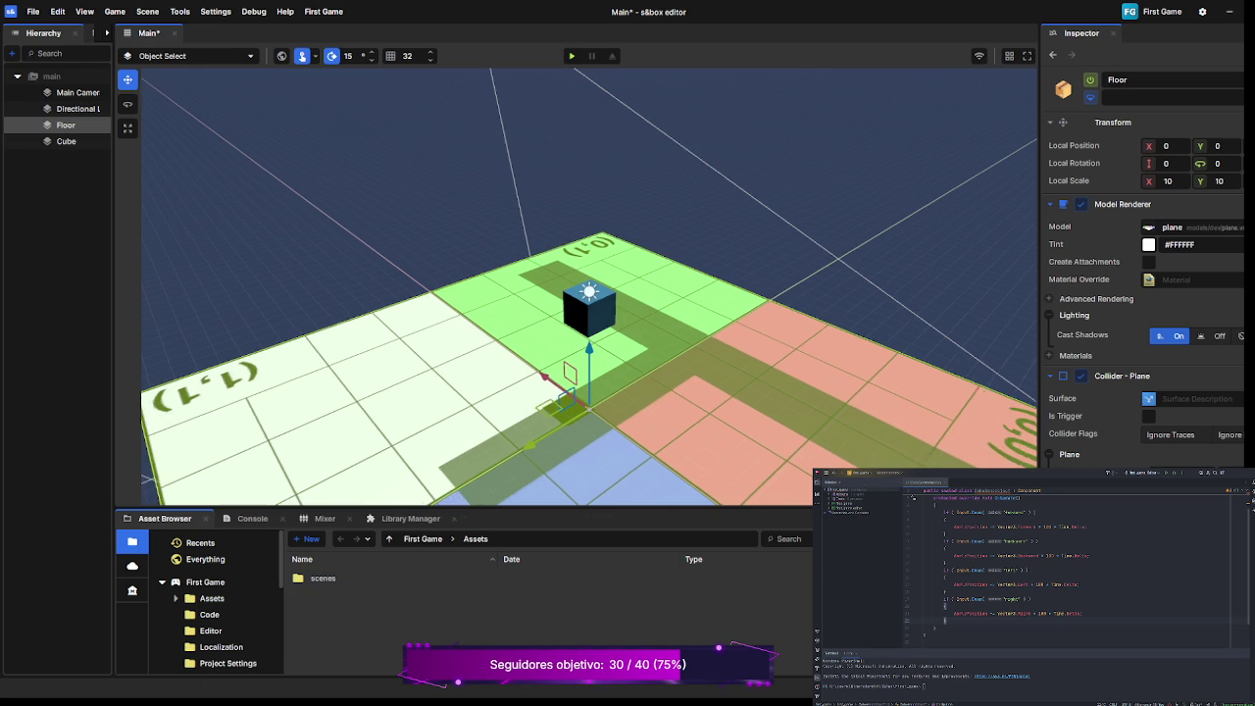
scroll(588, 294, down, 2)
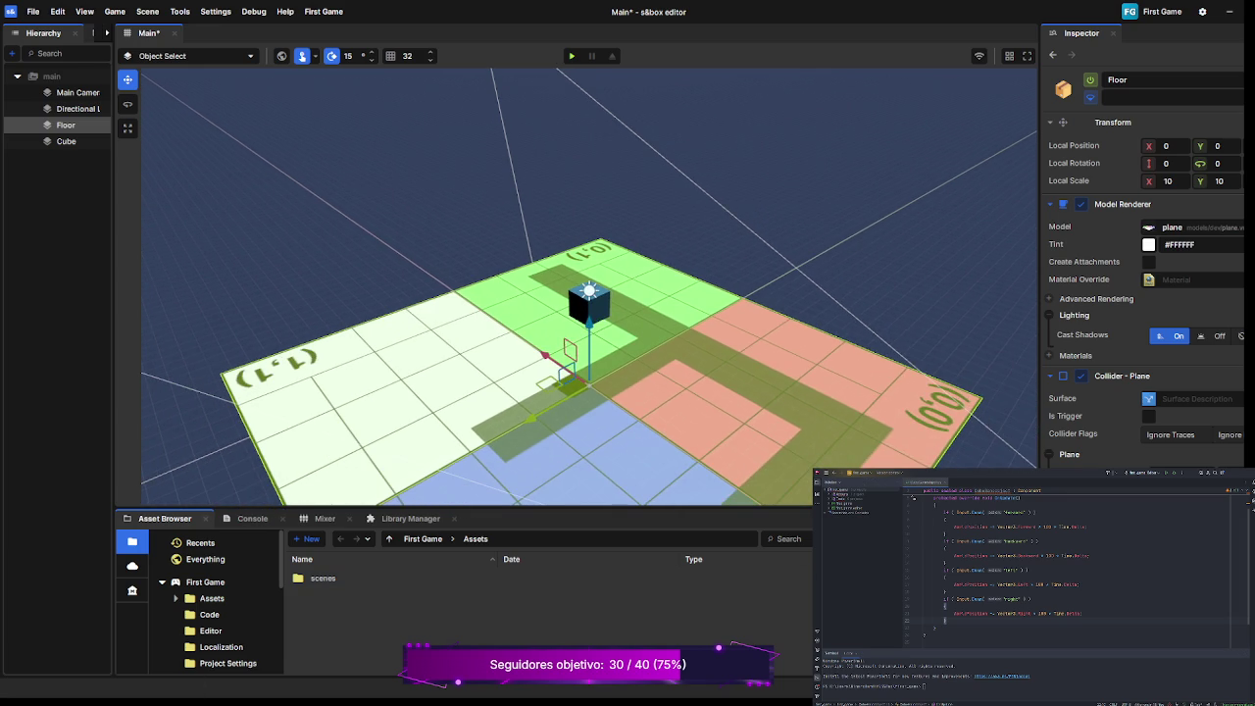
key(a)
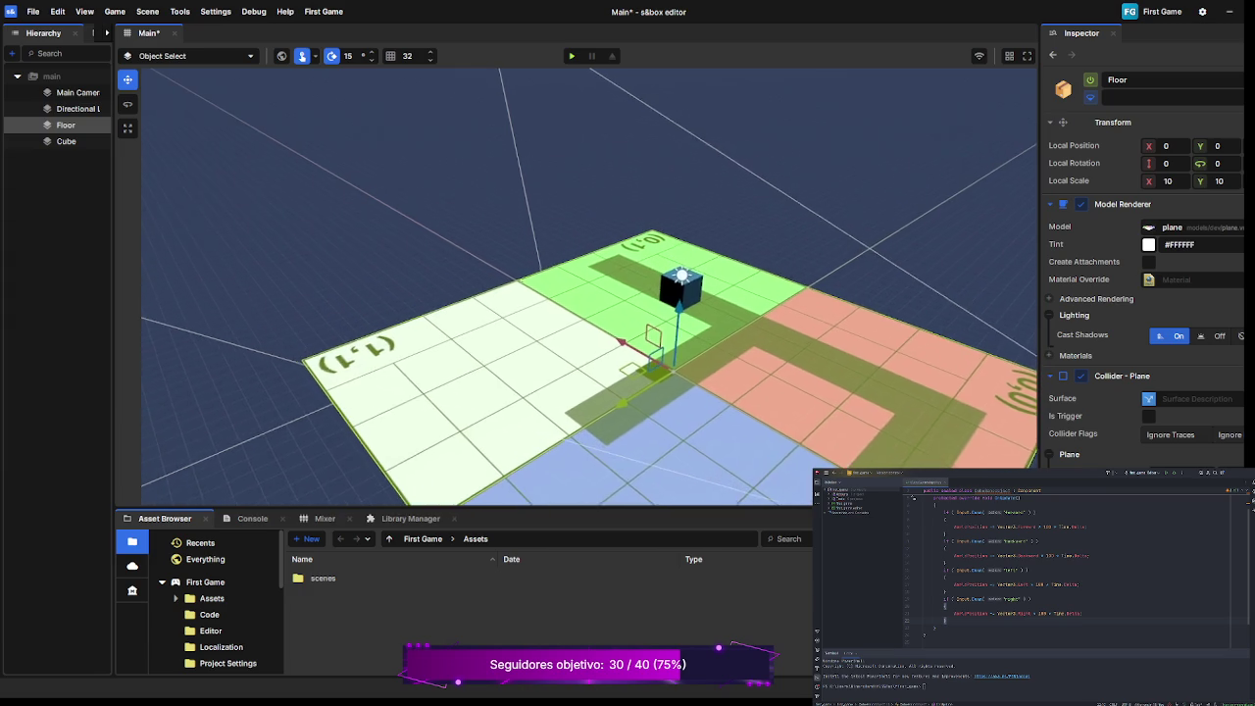
key(a)
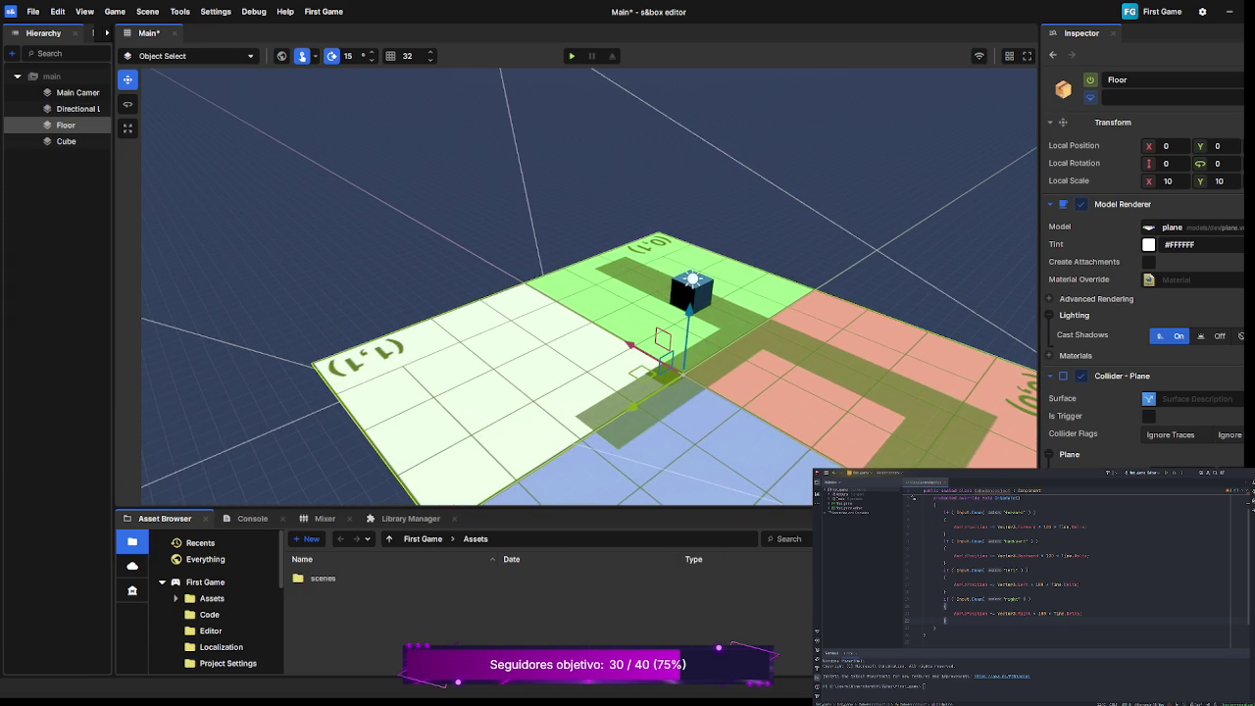
click(212, 598)
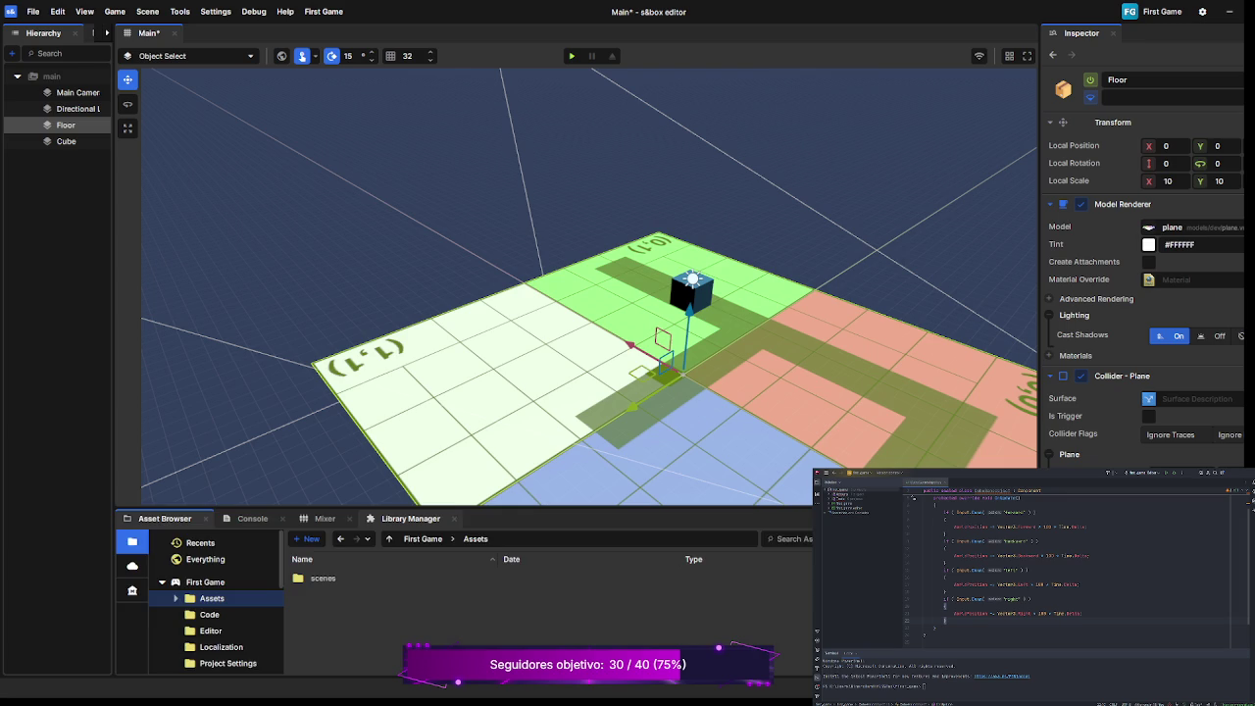
Browse the Library Manager's add-ons, such as Shrimple Character Controller, then return to the project's assets.
click(410, 518)
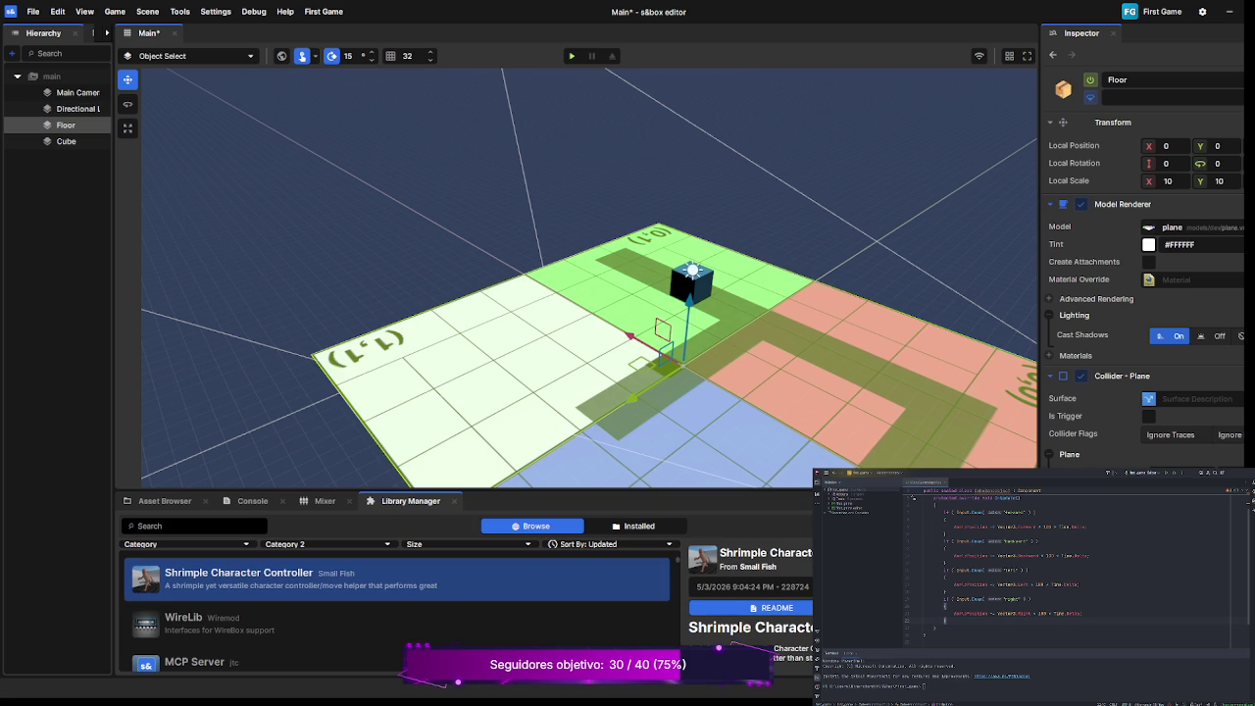
scroll(750, 637, down, 1)
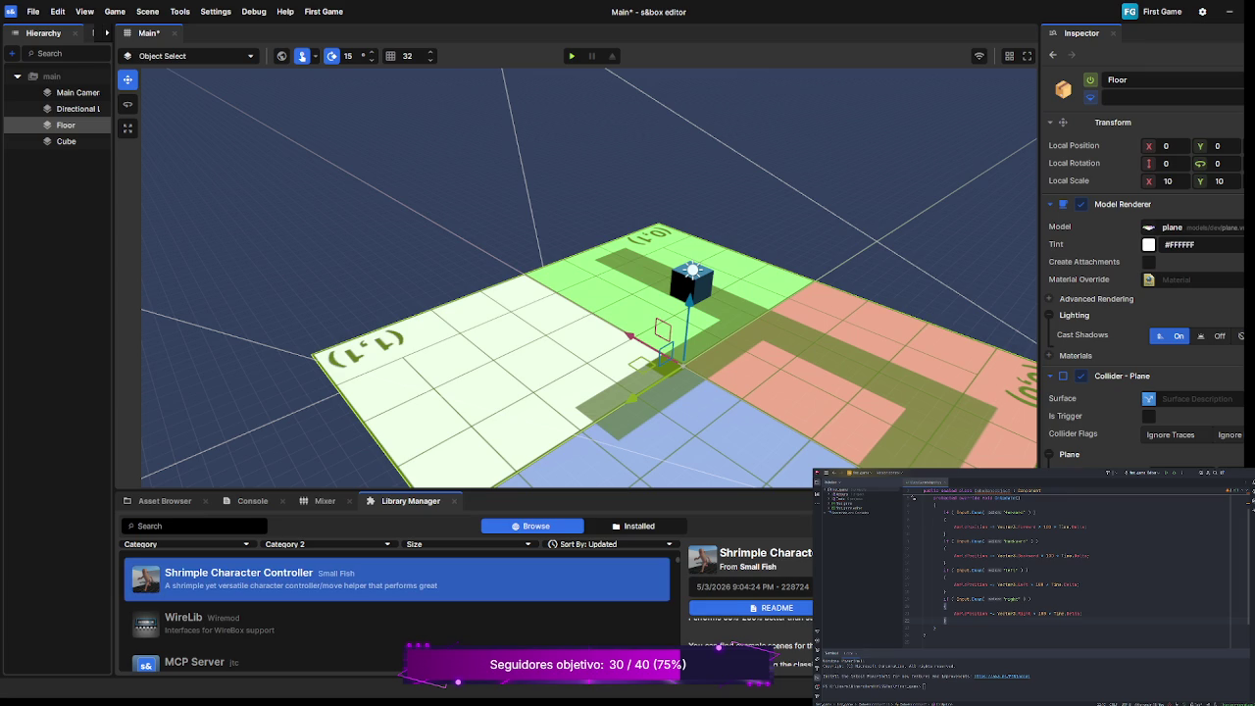
scroll(397, 599, down, 2)
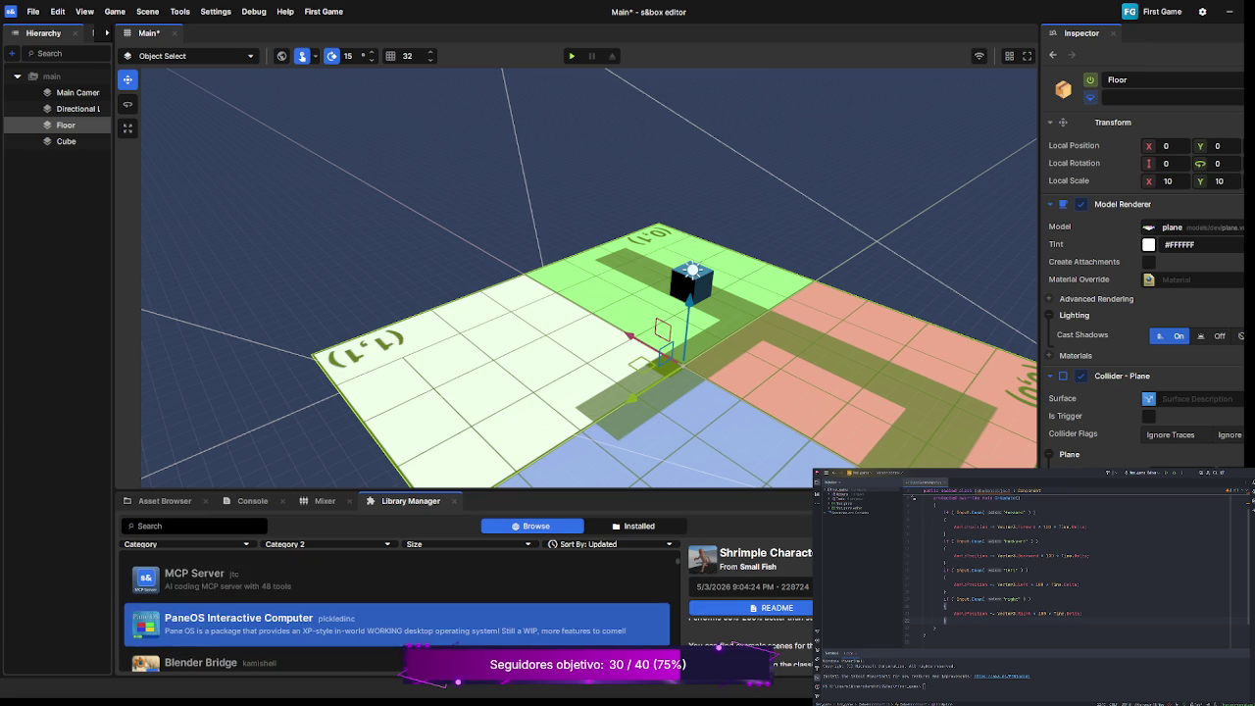
scroll(397, 598, down, 1)
scroll(397, 598, down, 1)
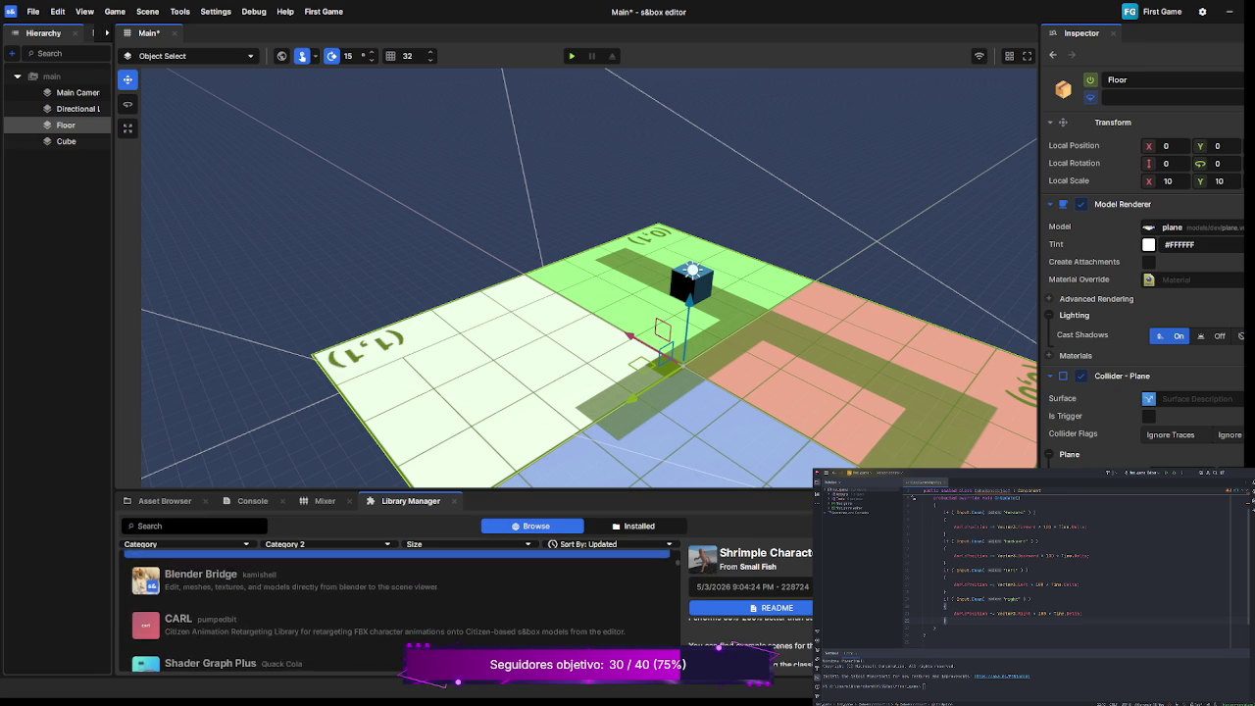
scroll(397, 598, down, 2)
scroll(397, 598, down, 2)
scroll(397, 598, down, 2)
scroll(397, 598, down, 2)
scroll(397, 598, down, 2)
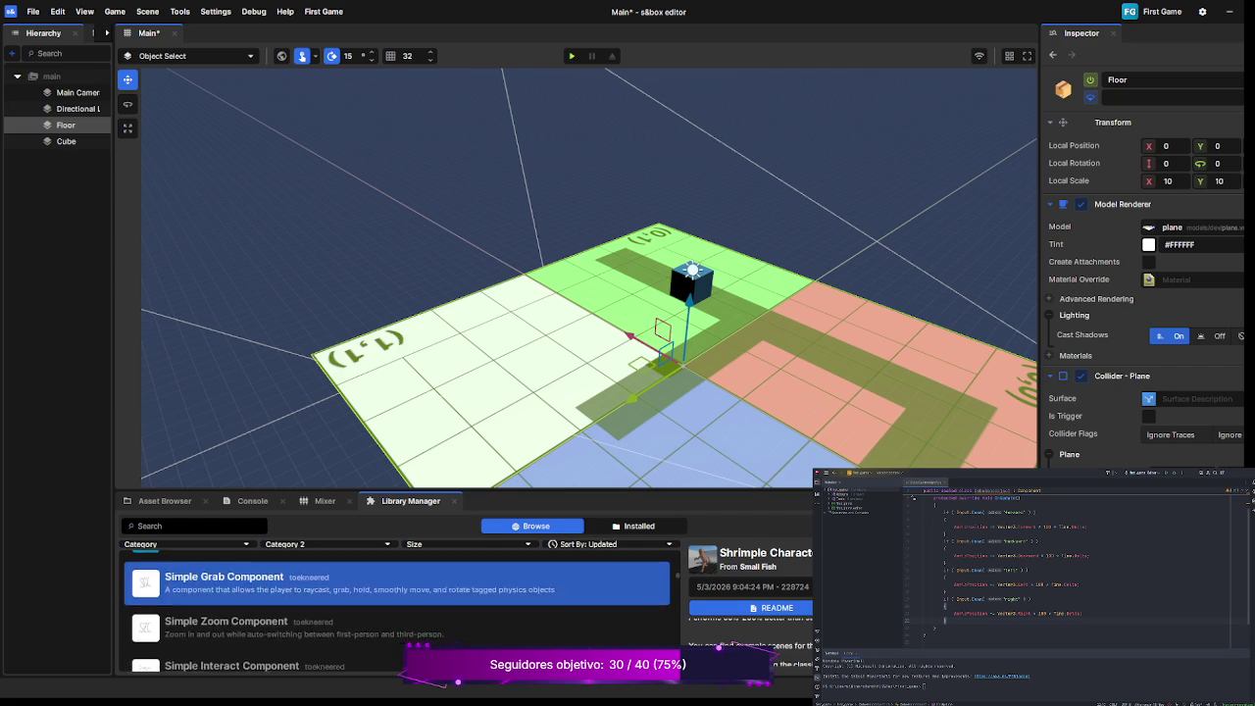
scroll(397, 608, down, 2)
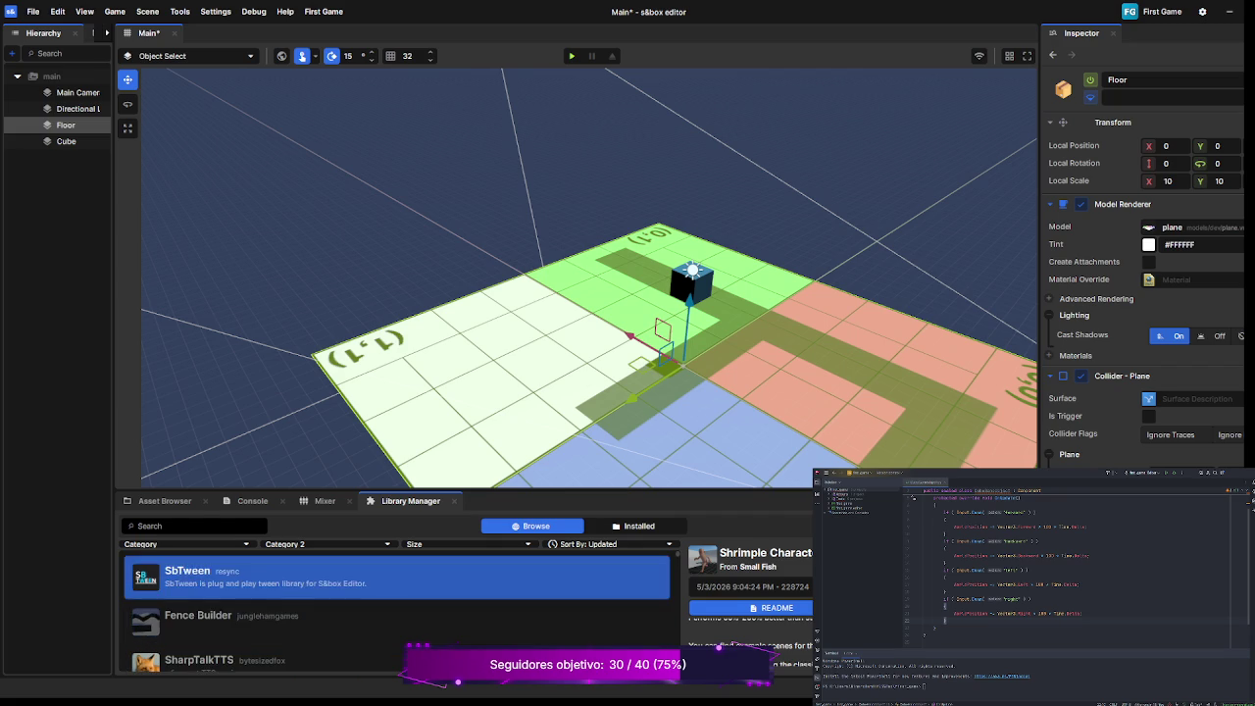
scroll(397, 608, down, 2)
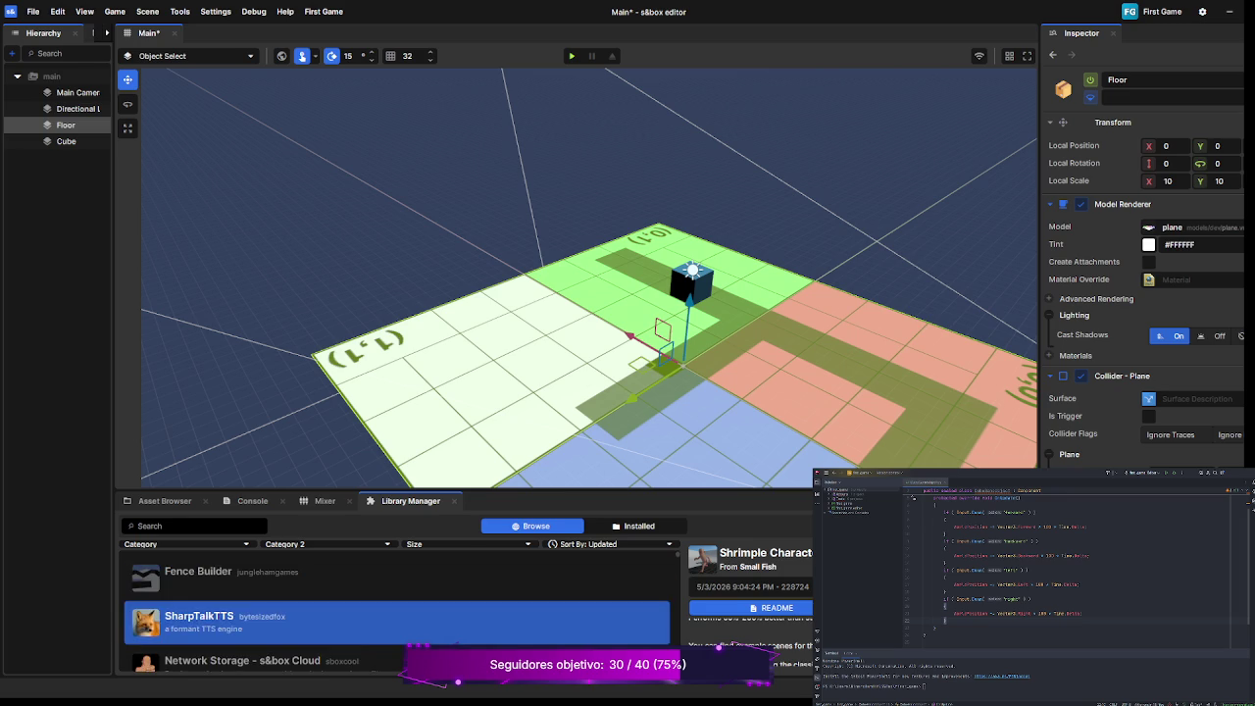
scroll(397, 608, down, 6)
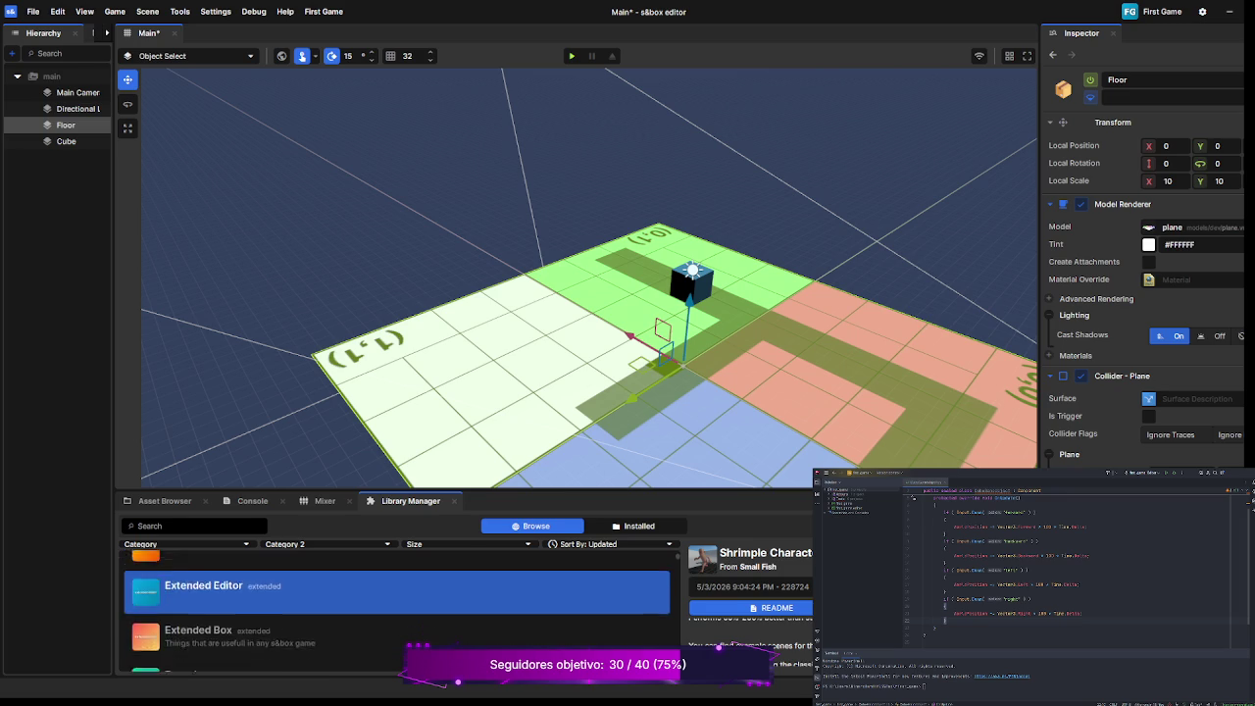
scroll(397, 608, down, 2)
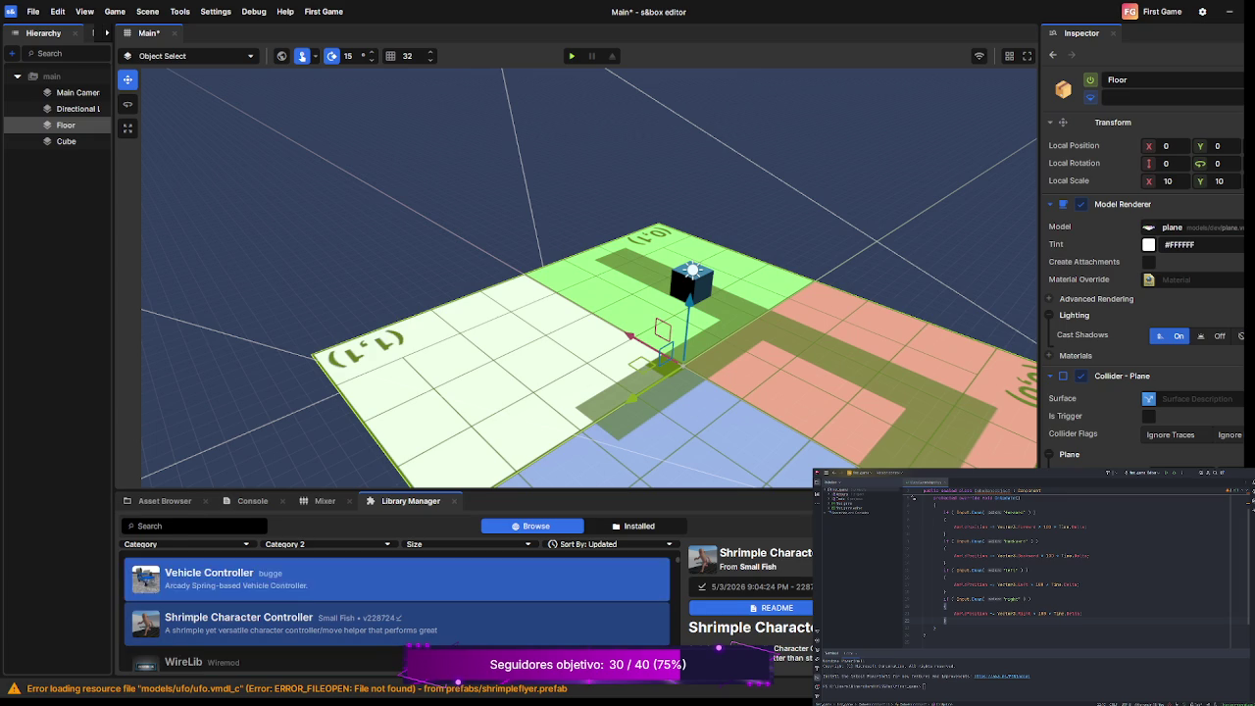
click(165, 500)
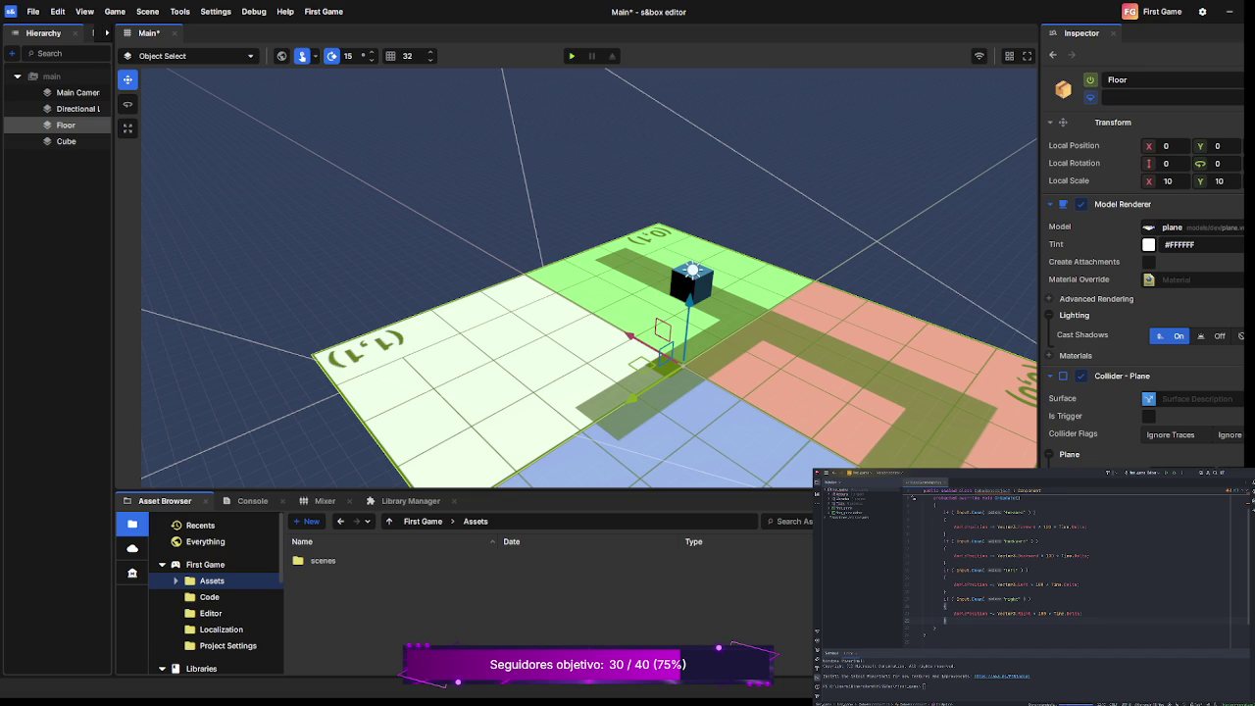
scroll(215, 578, down, 6)
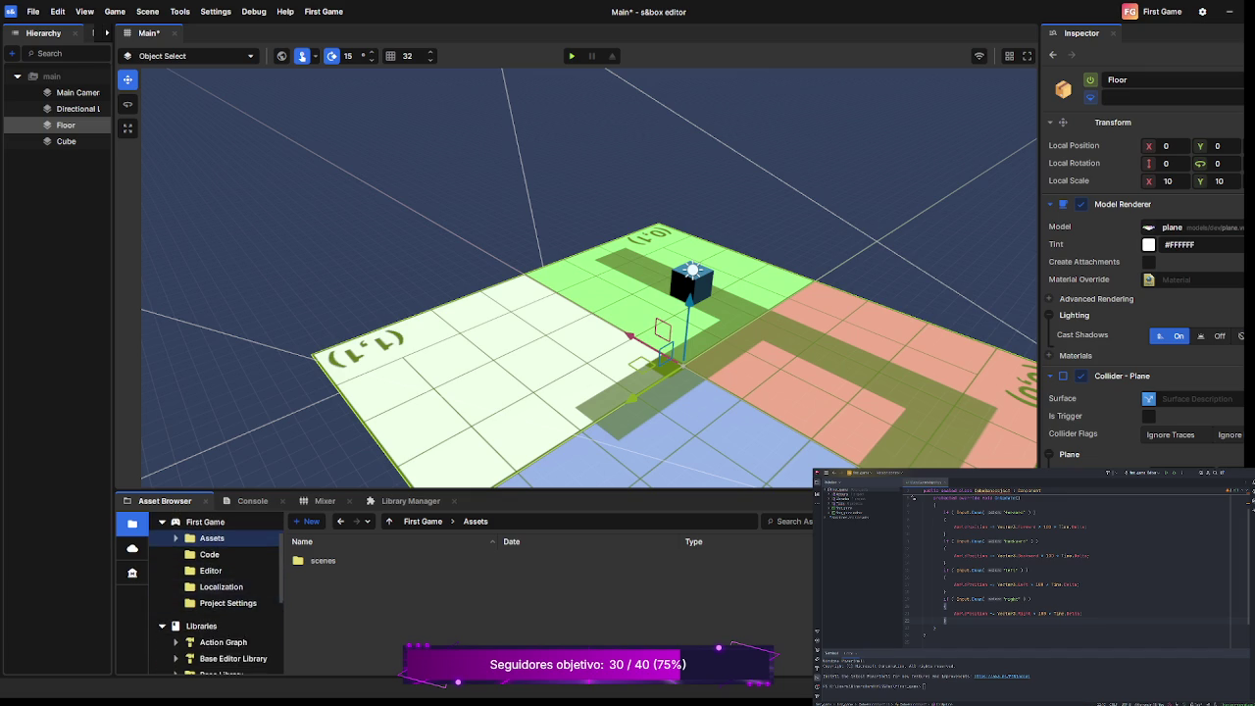
scroll(216, 585, down, 1)
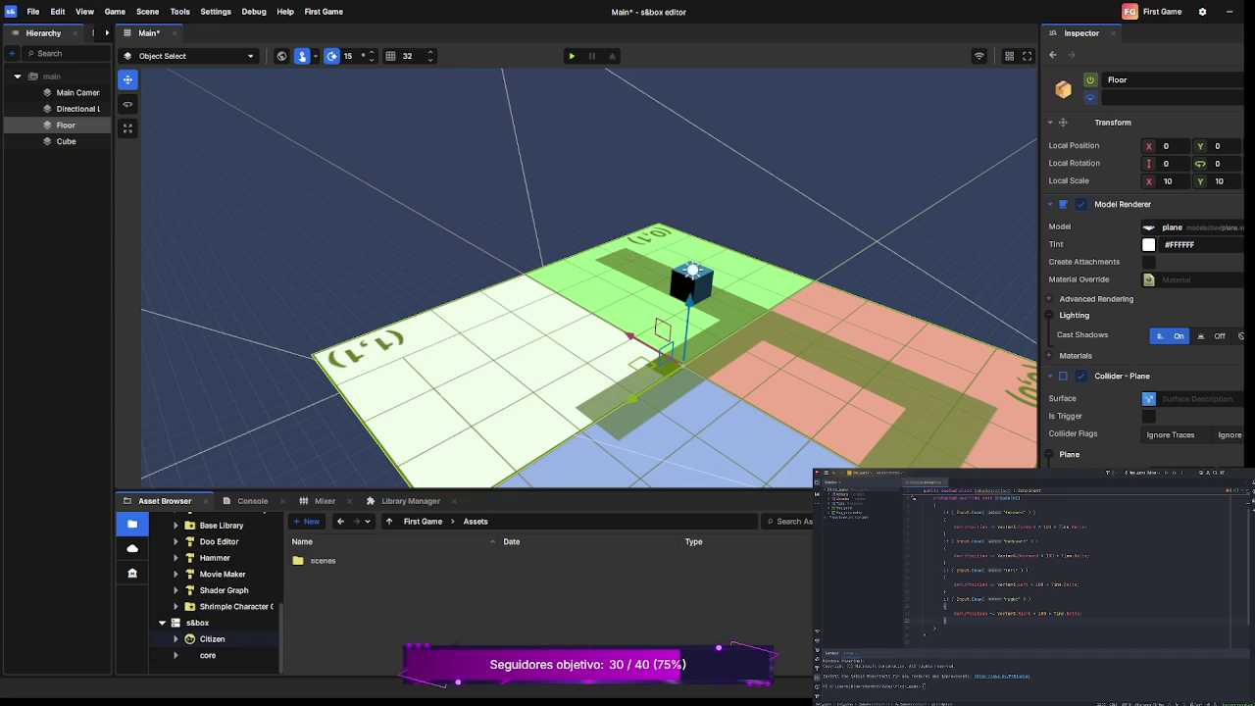
click(211, 639)
click(176, 639)
scroll(216, 589, down, 3)
click(227, 644)
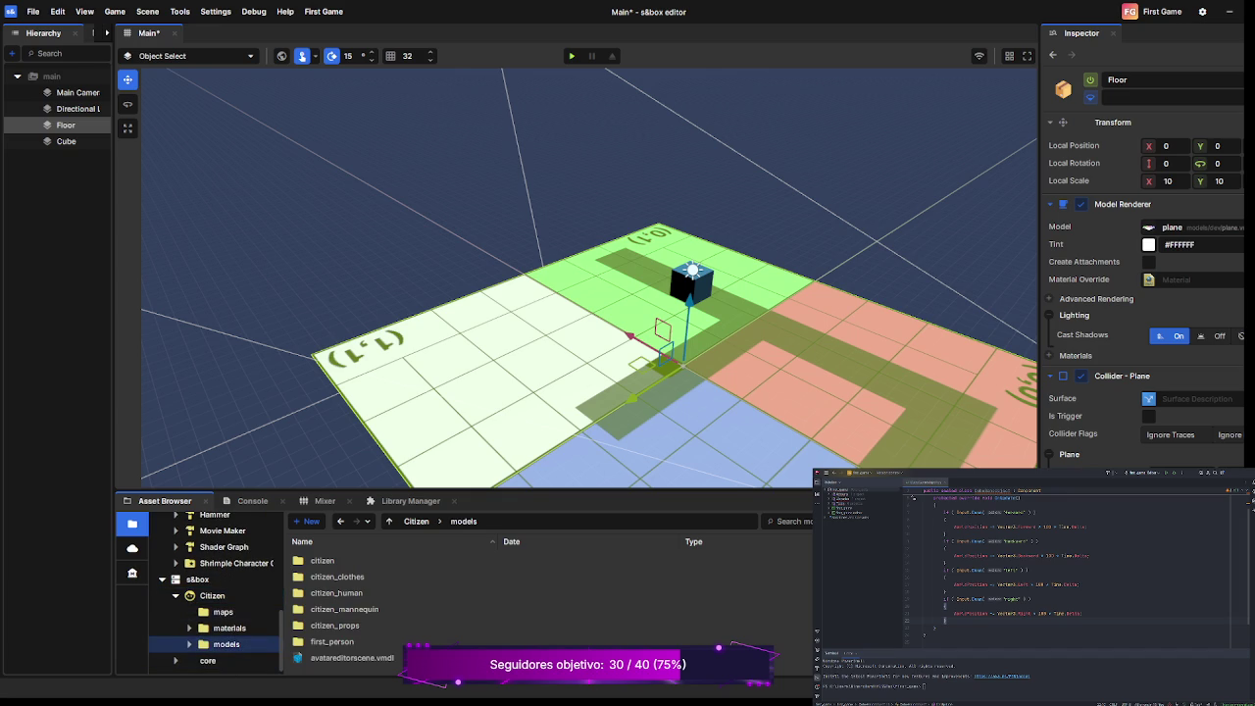
click(190, 644)
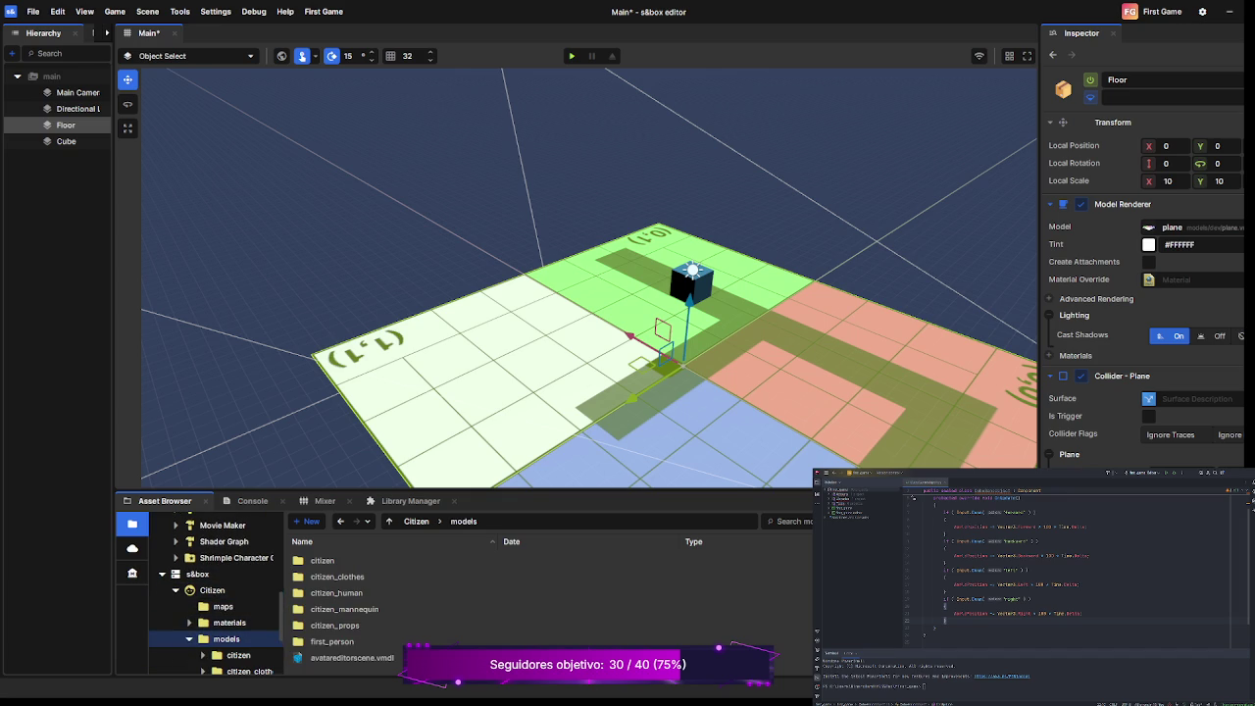
scroll(216, 608, down, 1)
scroll(236, 622, down, 1)
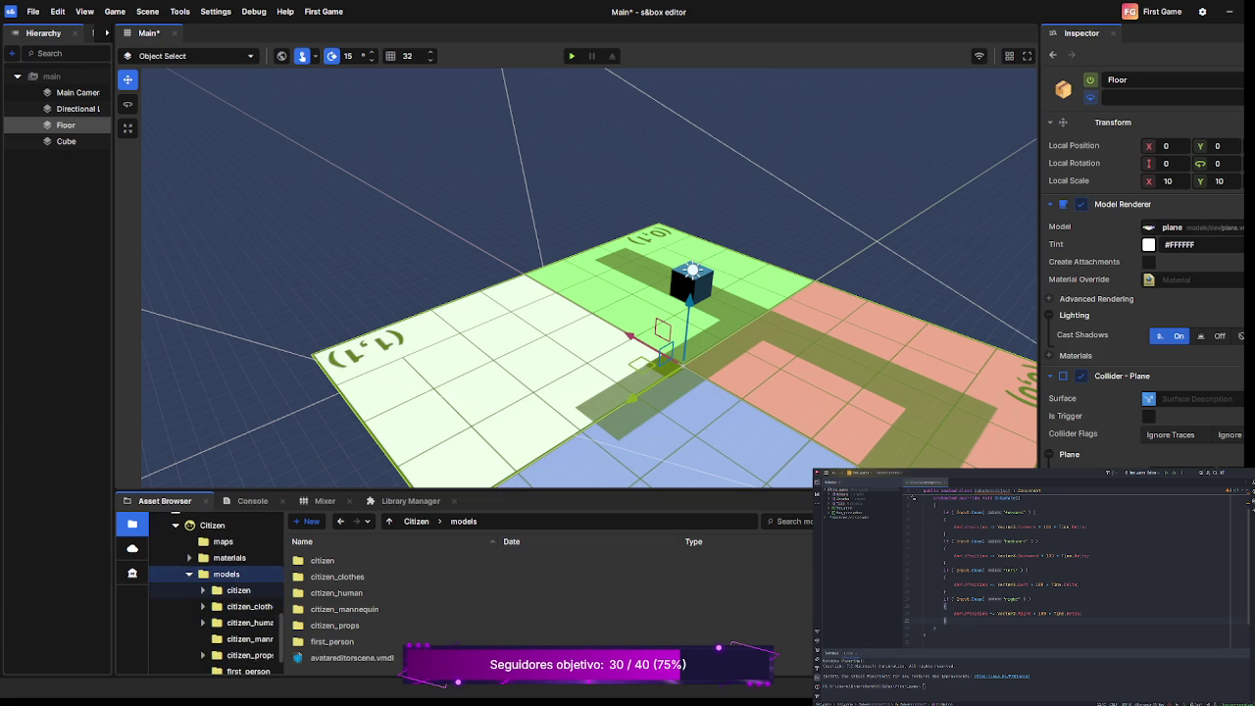
click(238, 591)
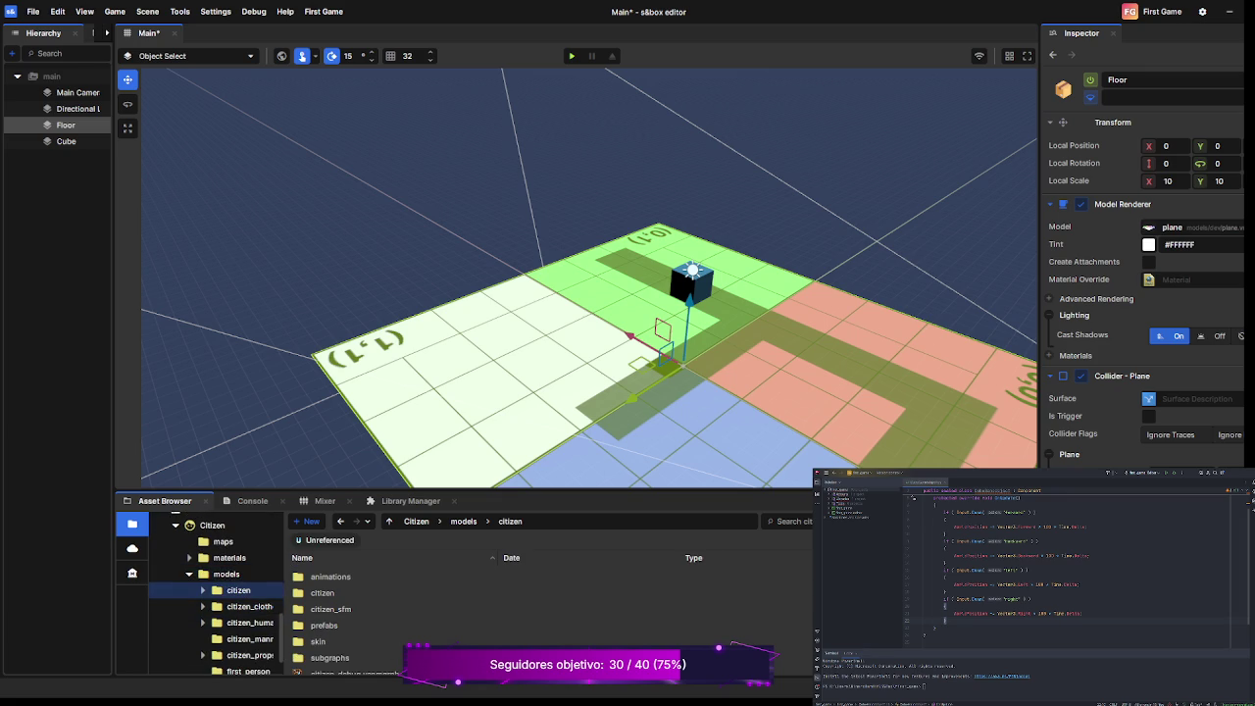
scroll(235, 608, down, 1)
scroll(393, 609, down, 2)
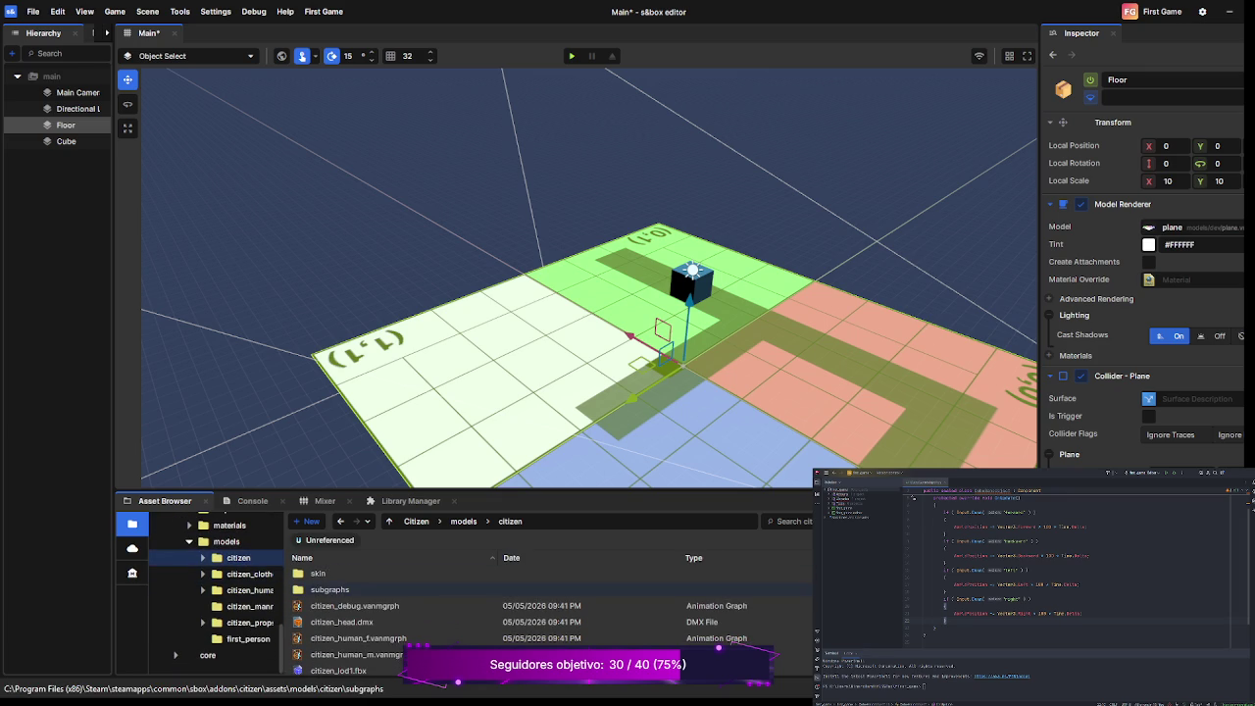
scroll(333, 590, up, 1)
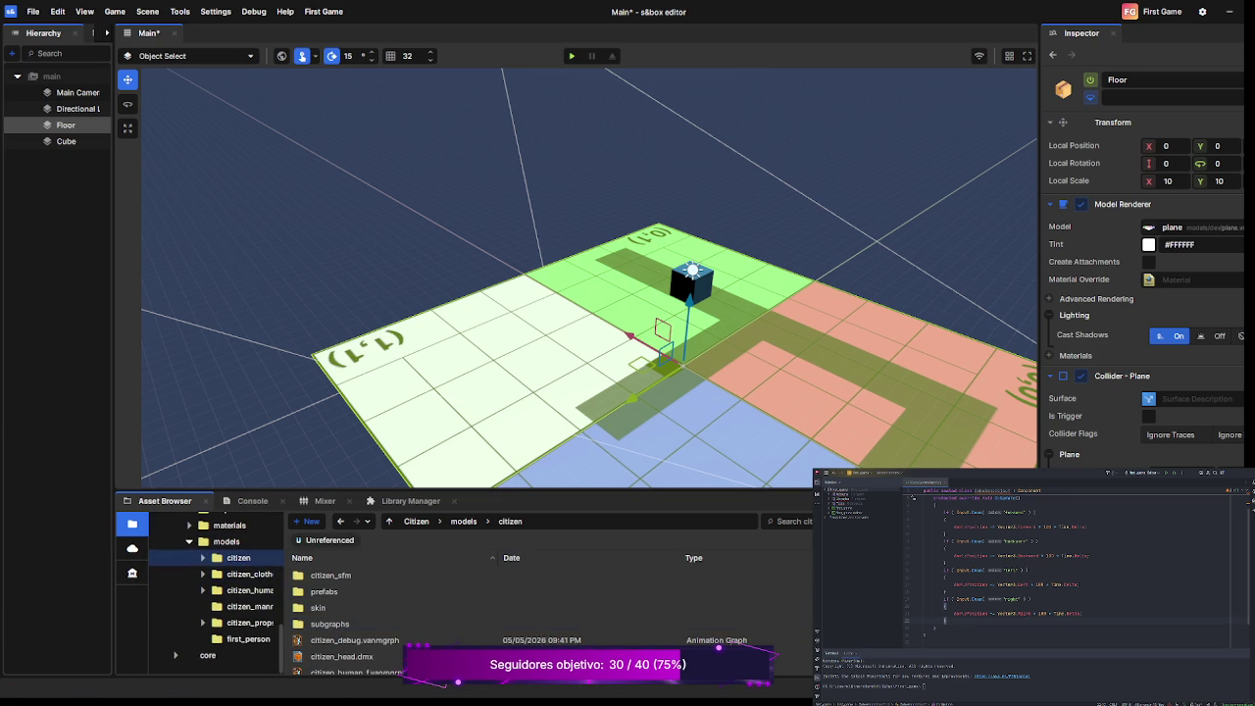
click(203, 557)
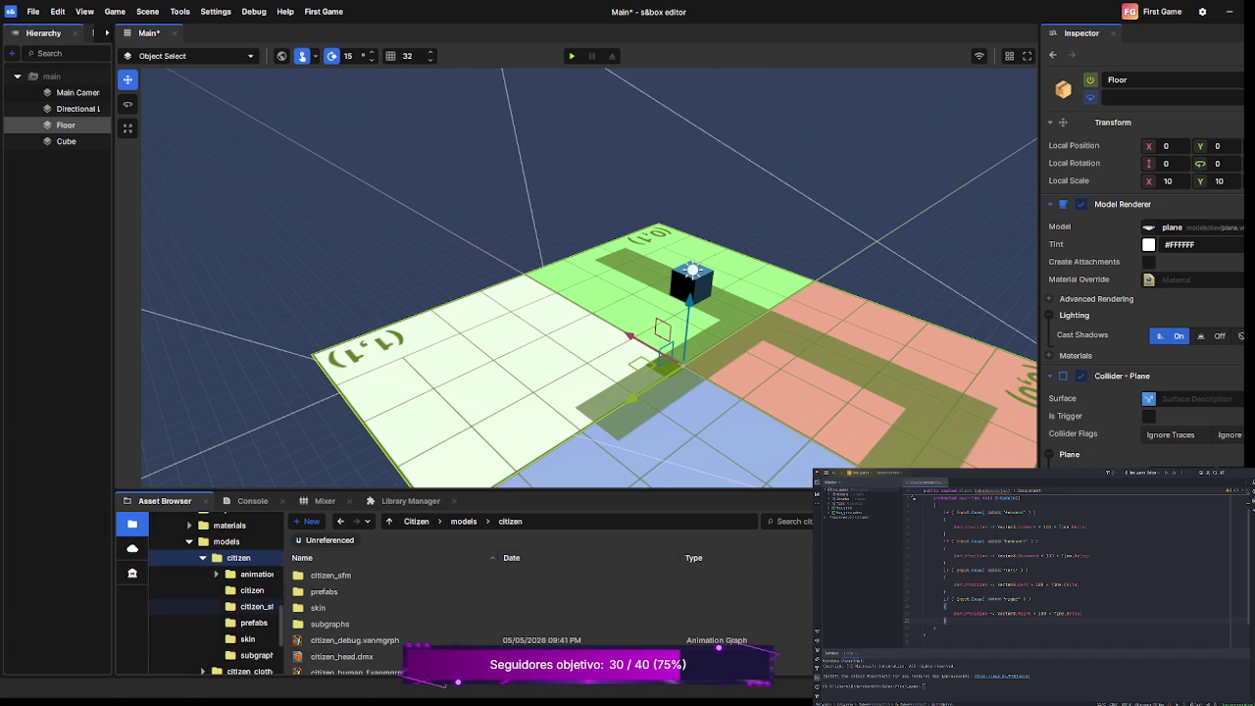
click(252, 590)
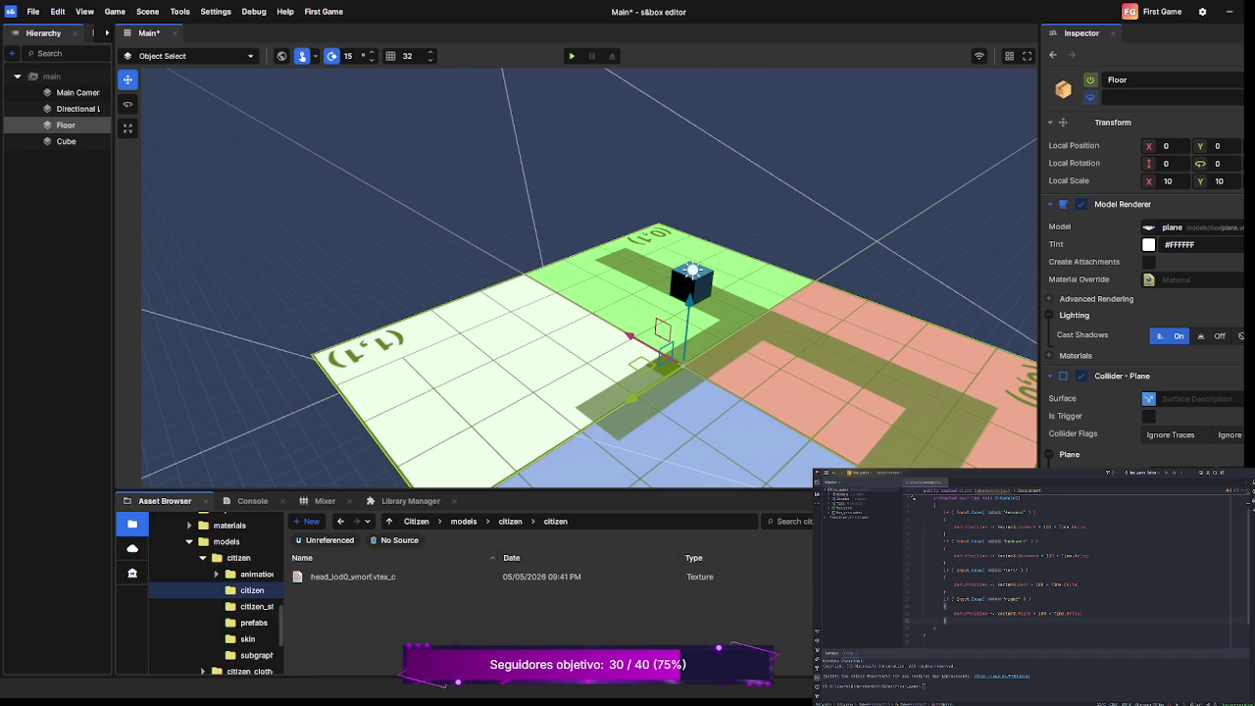
click(257, 606)
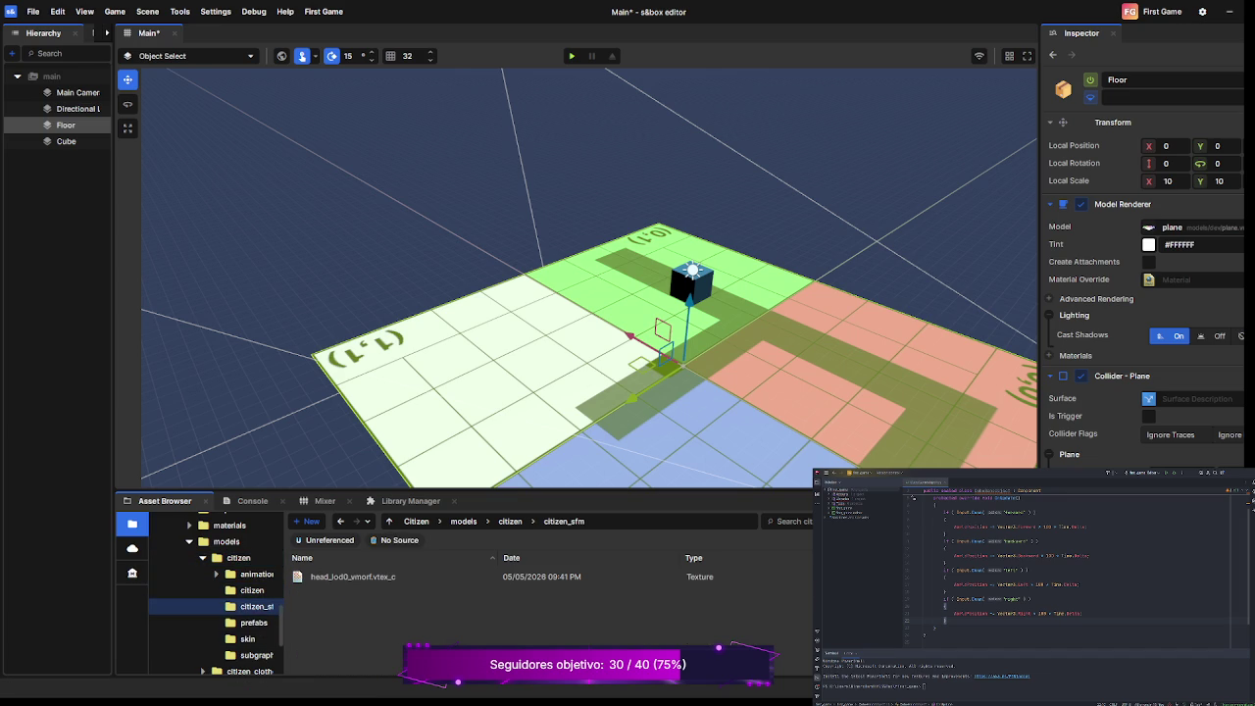
drag(286, 588, 323, 588)
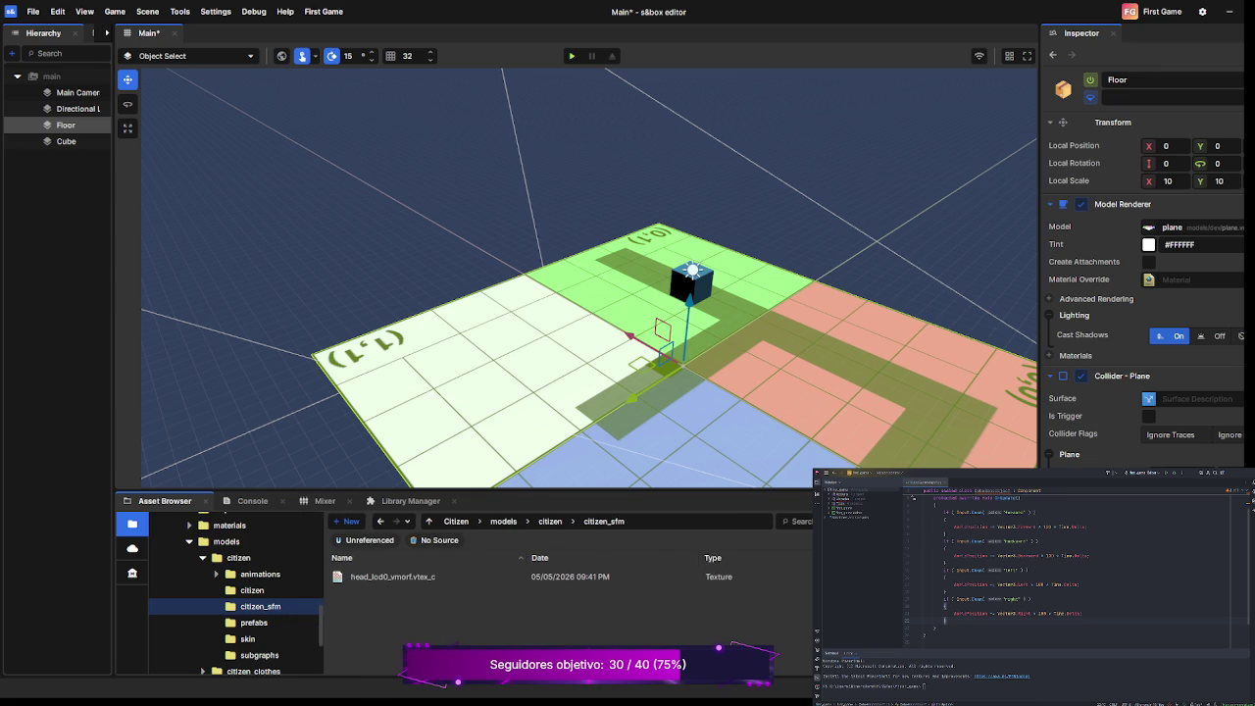
click(254, 623)
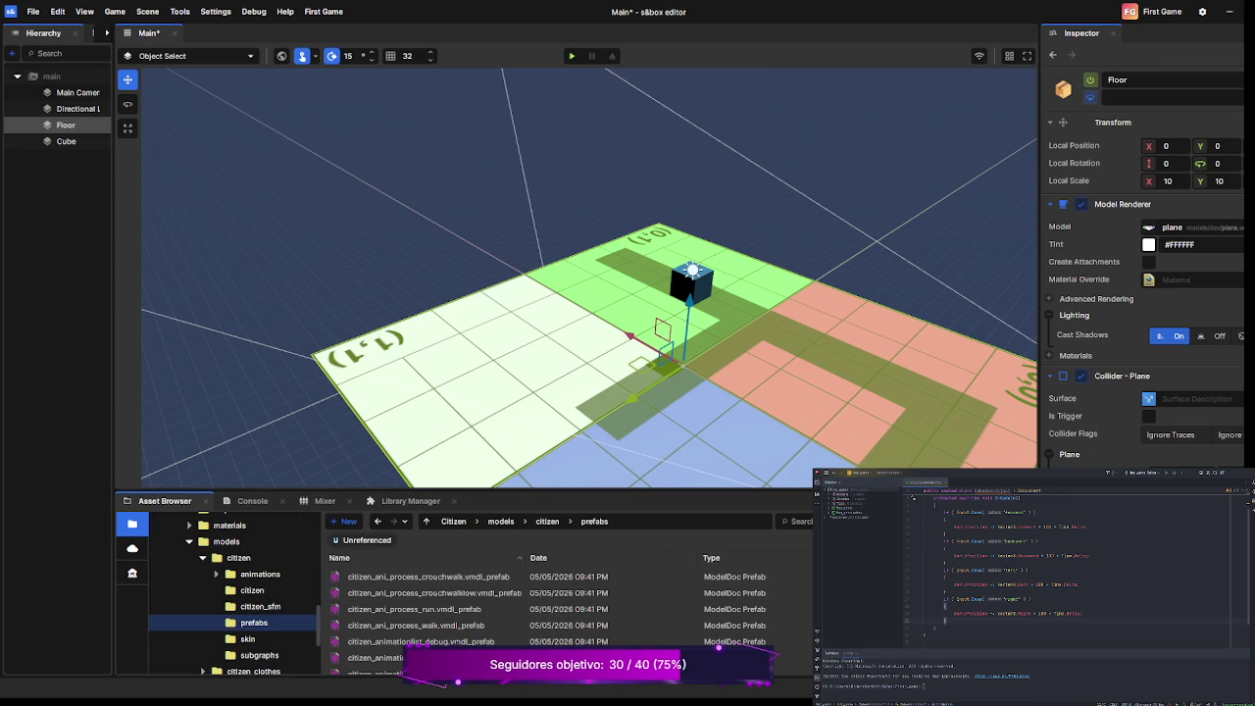
scroll(421, 589, down, 2)
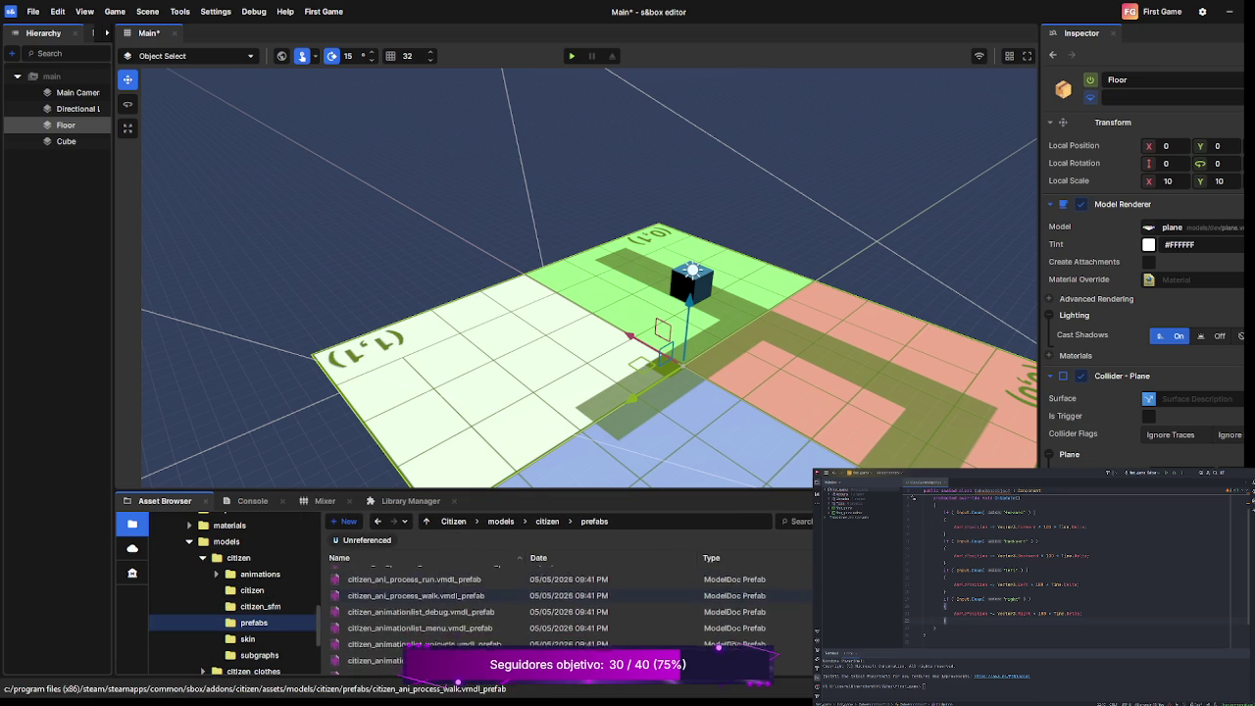
scroll(235, 598, down, 2)
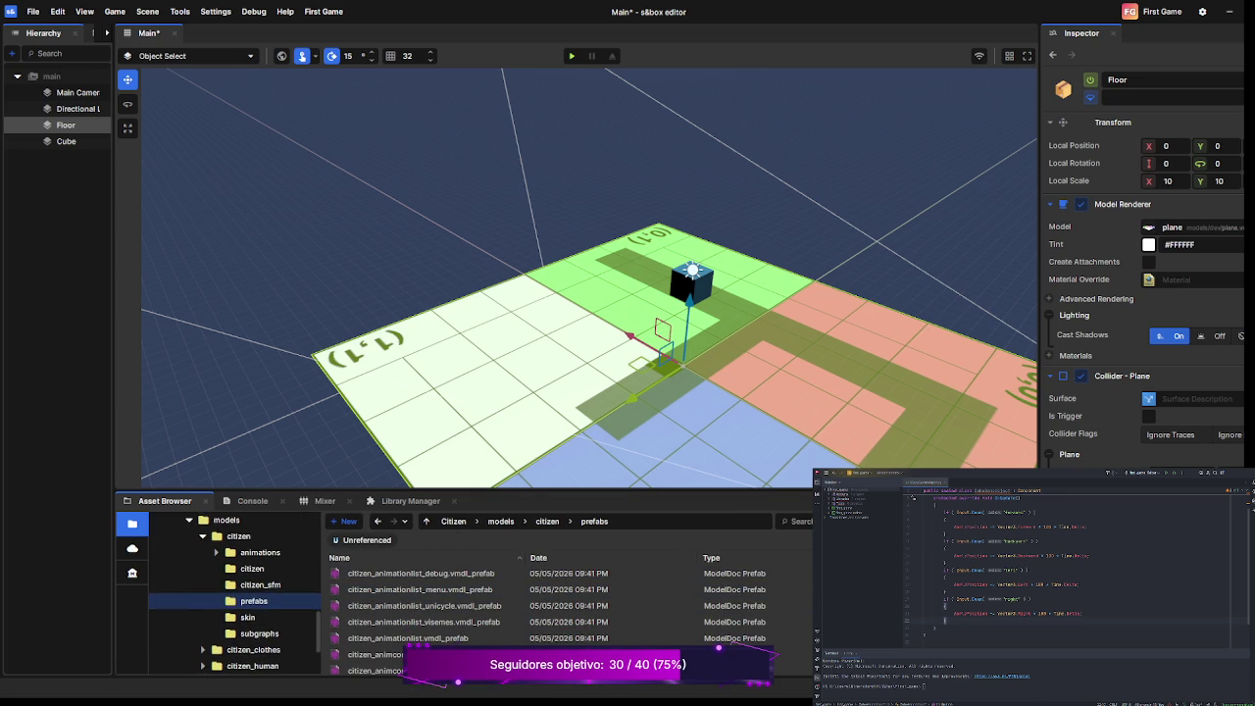
scroll(235, 598, down, 1)
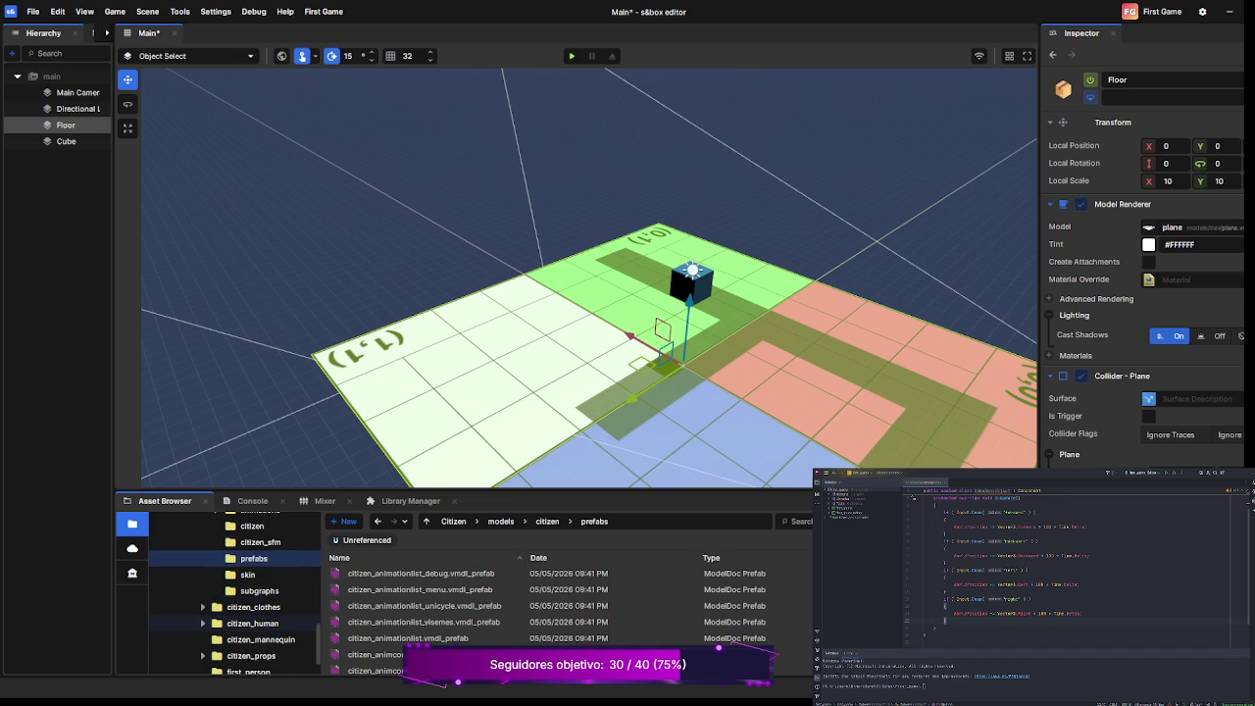
click(252, 623)
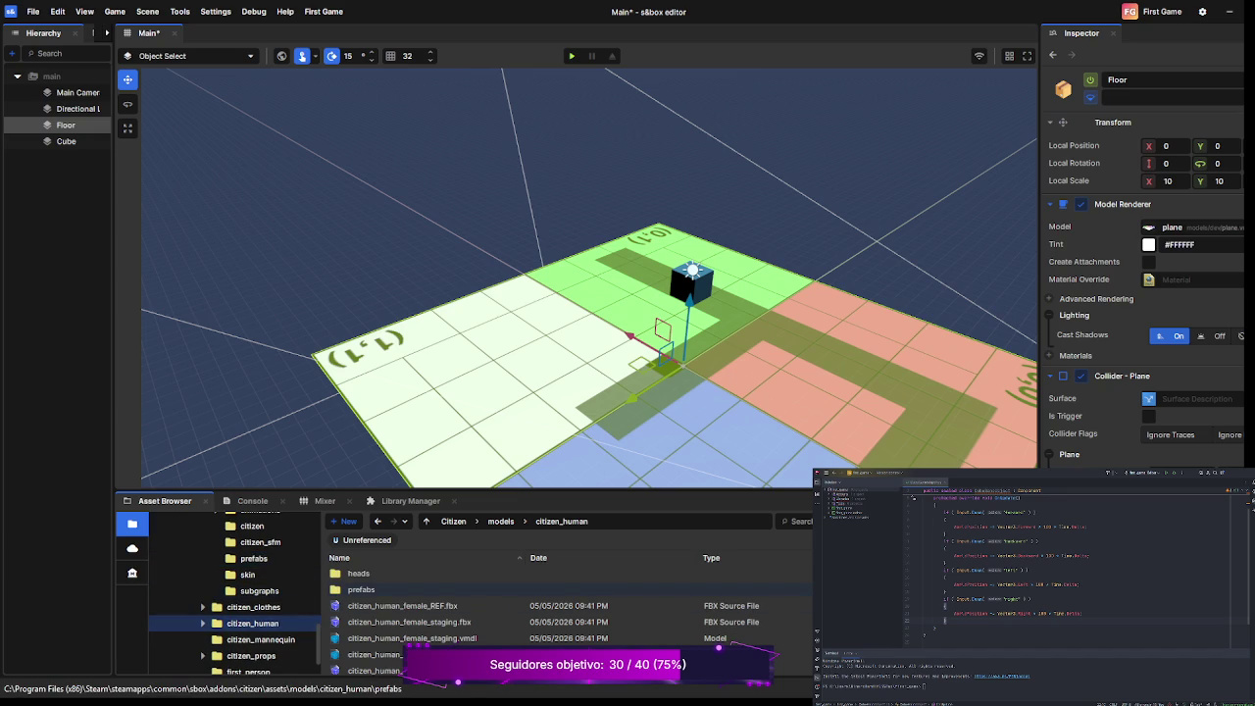
scroll(412, 593, down, 2)
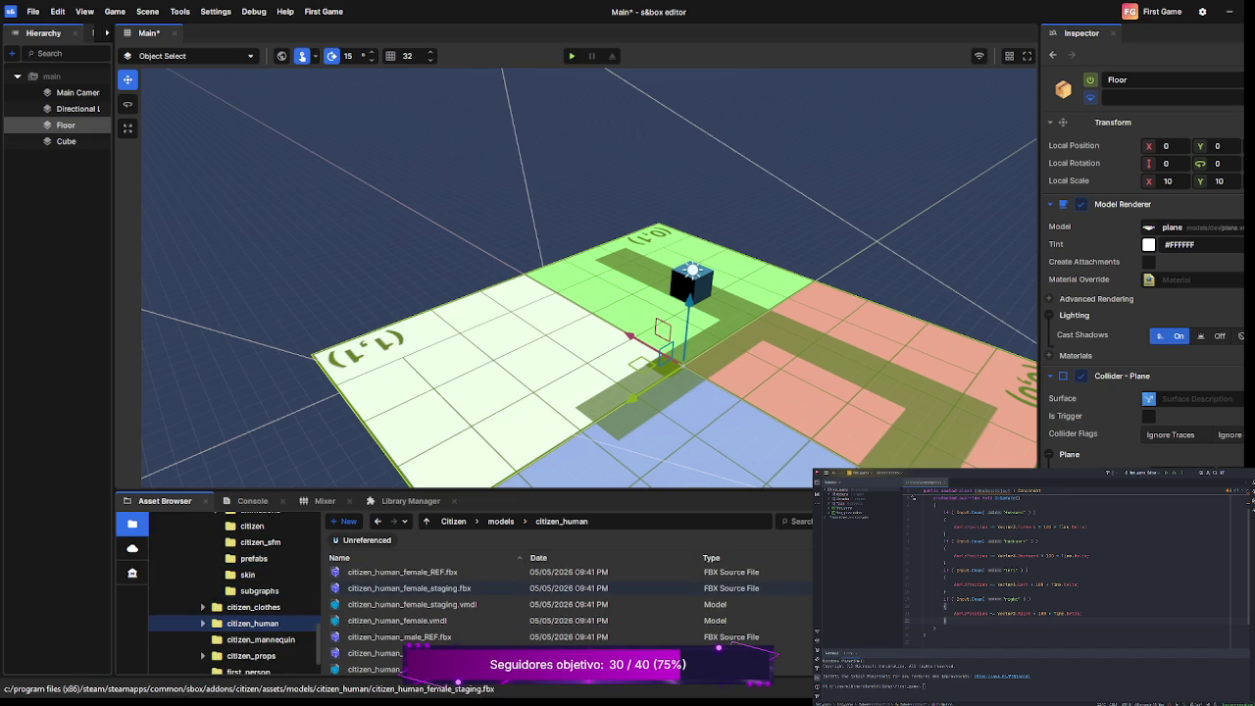
scroll(235, 588, down, 1)
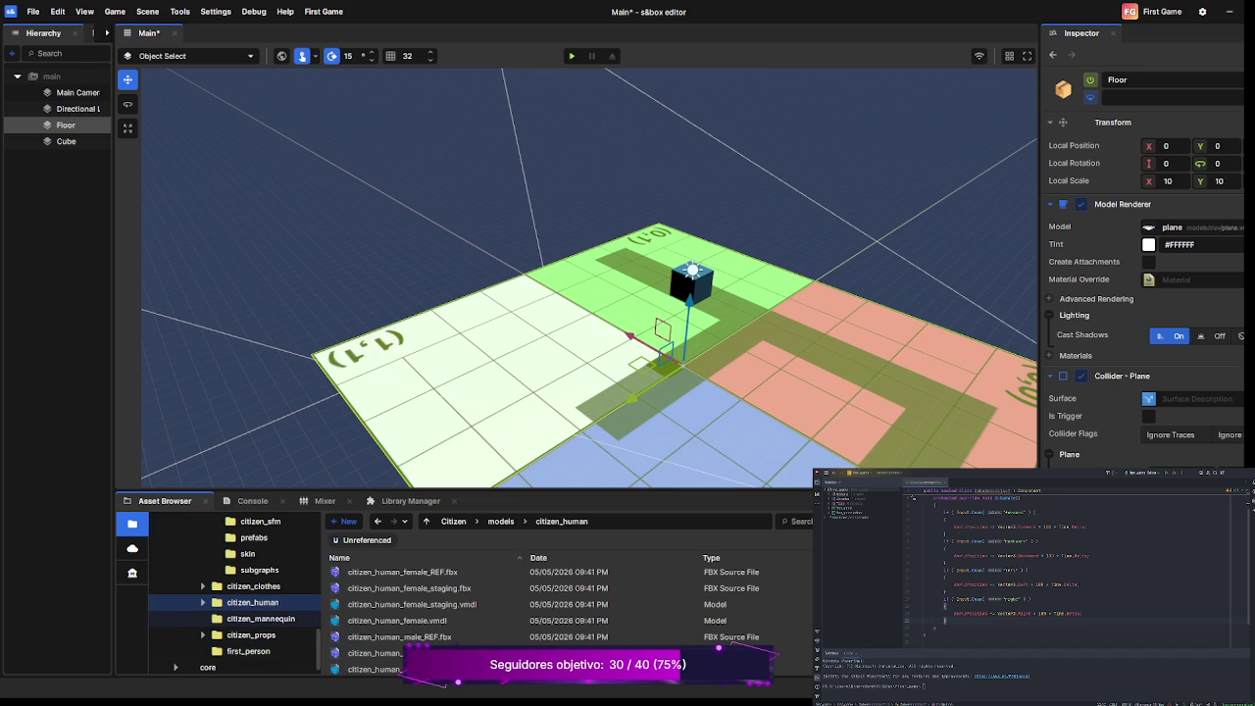
click(261, 618)
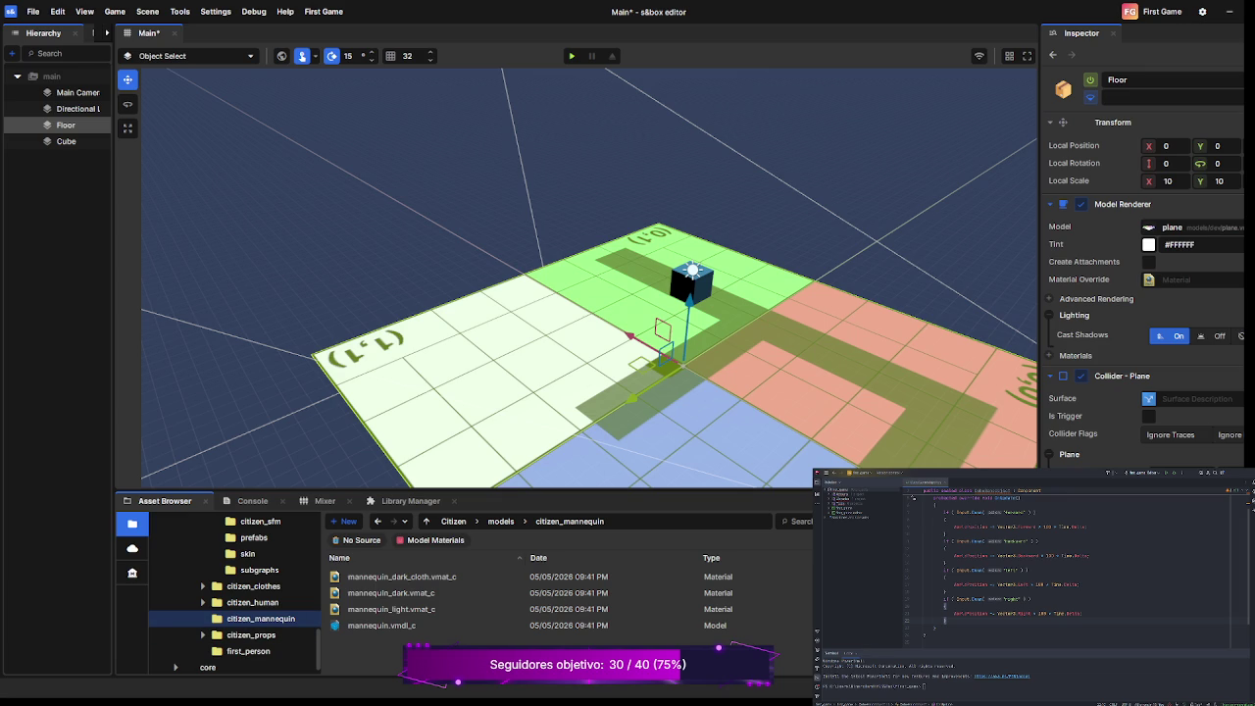
click(252, 603)
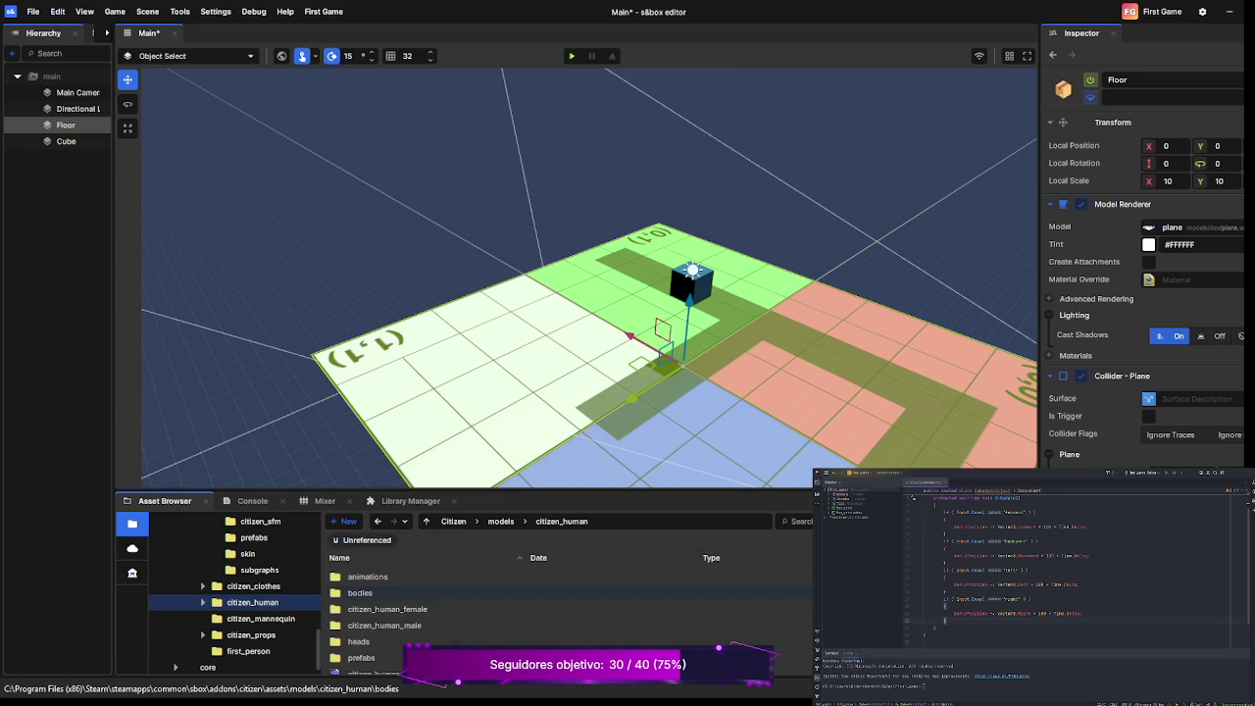
scroll(412, 621, down, 2)
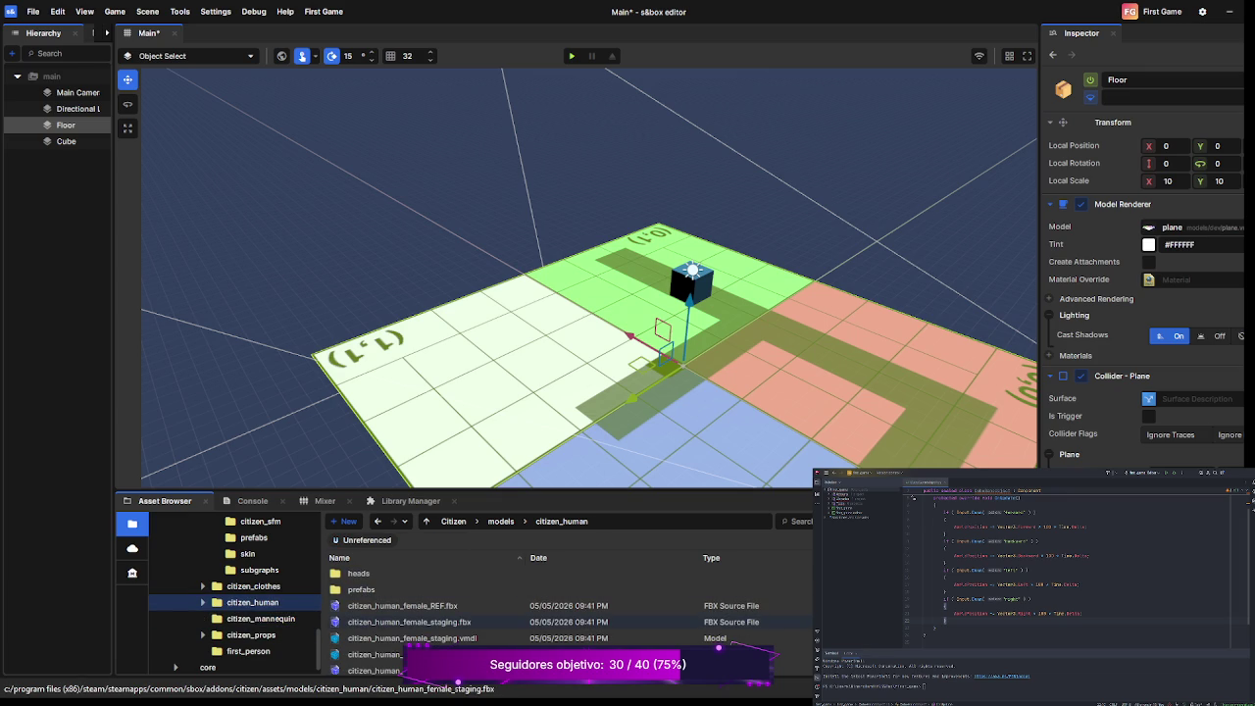
scroll(412, 601, down, 1)
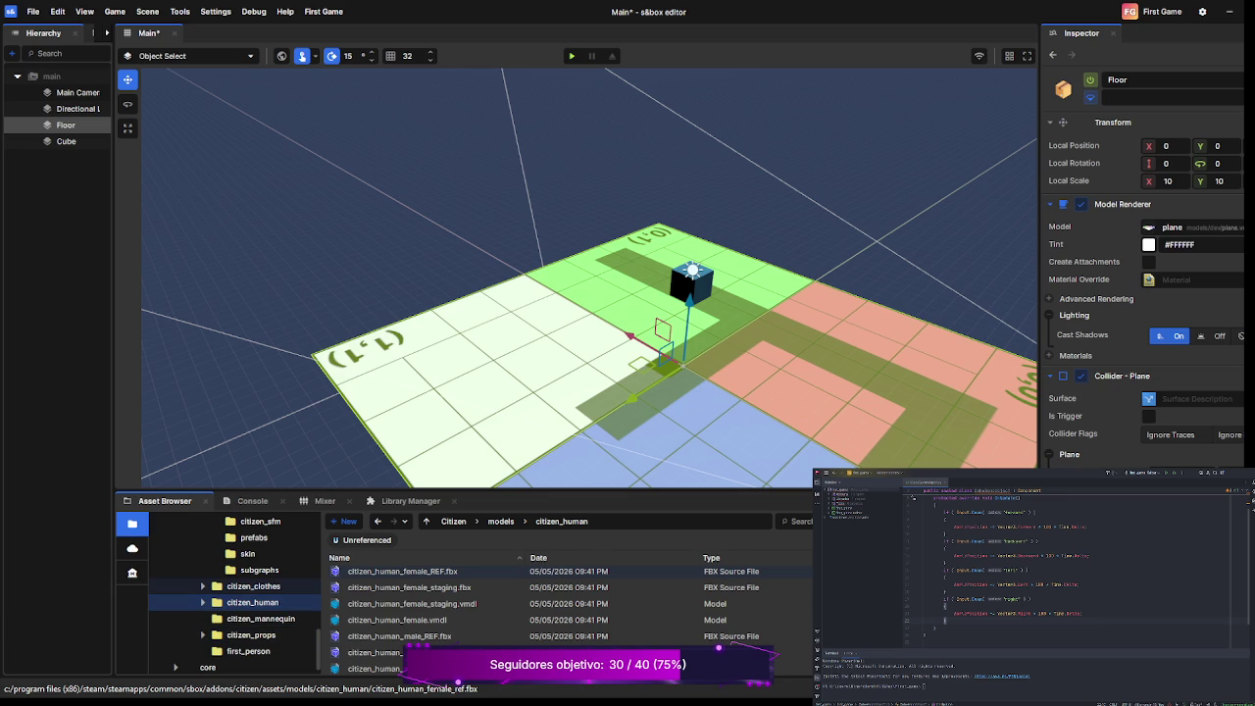
scroll(235, 589, up, 5)
scroll(235, 618, up, 1)
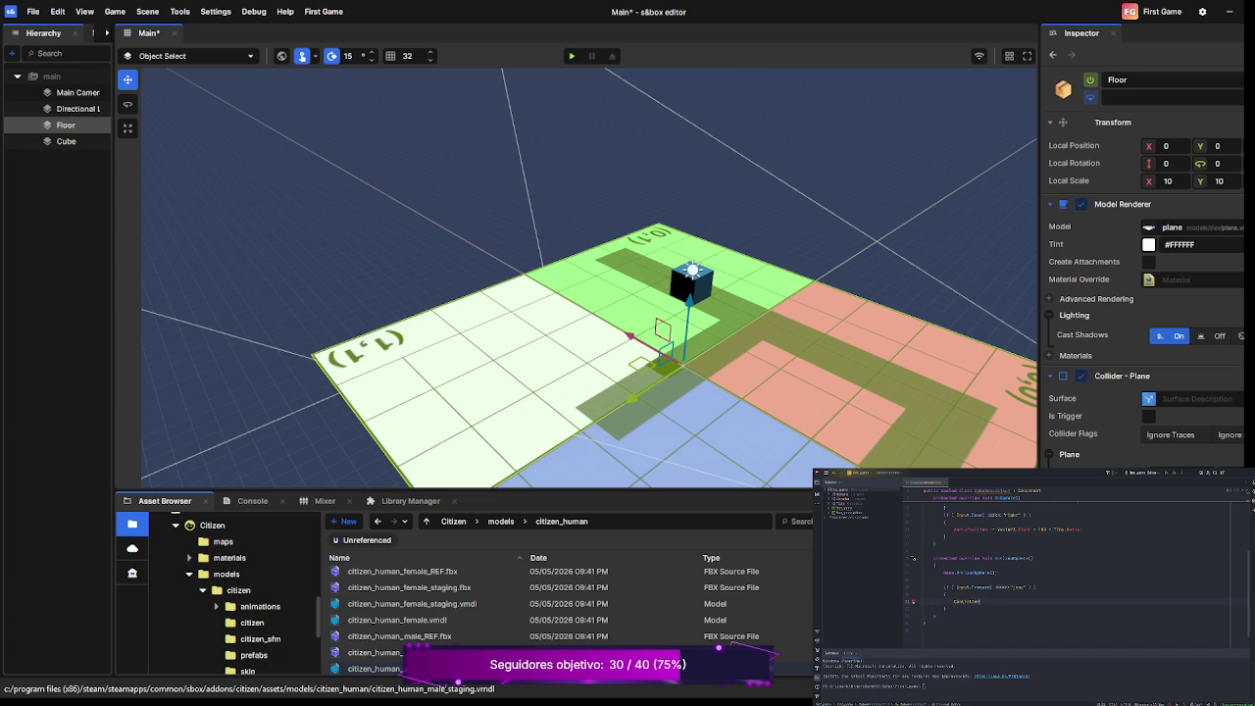
Finish the jump check's controller call, correcting the mistyped '.Jump();' so it ends with '();'.
text(.Jump();)
key(BackSpace)
key(BackSpace)
key(BackSpace)
text(();)
Add a [Property] public declaration at the top of the class and append ' * 500' to the movement line.
scroll(1079, 555, up, 2)
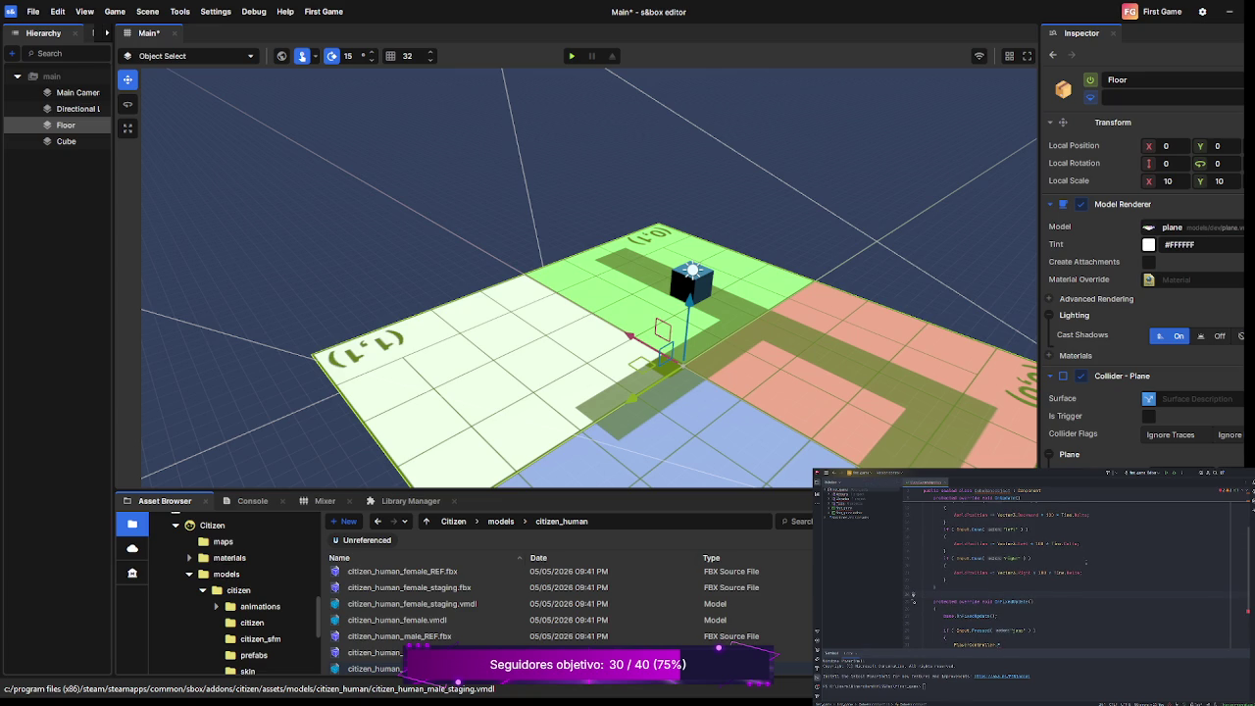
scroll(1086, 562, up, 2)
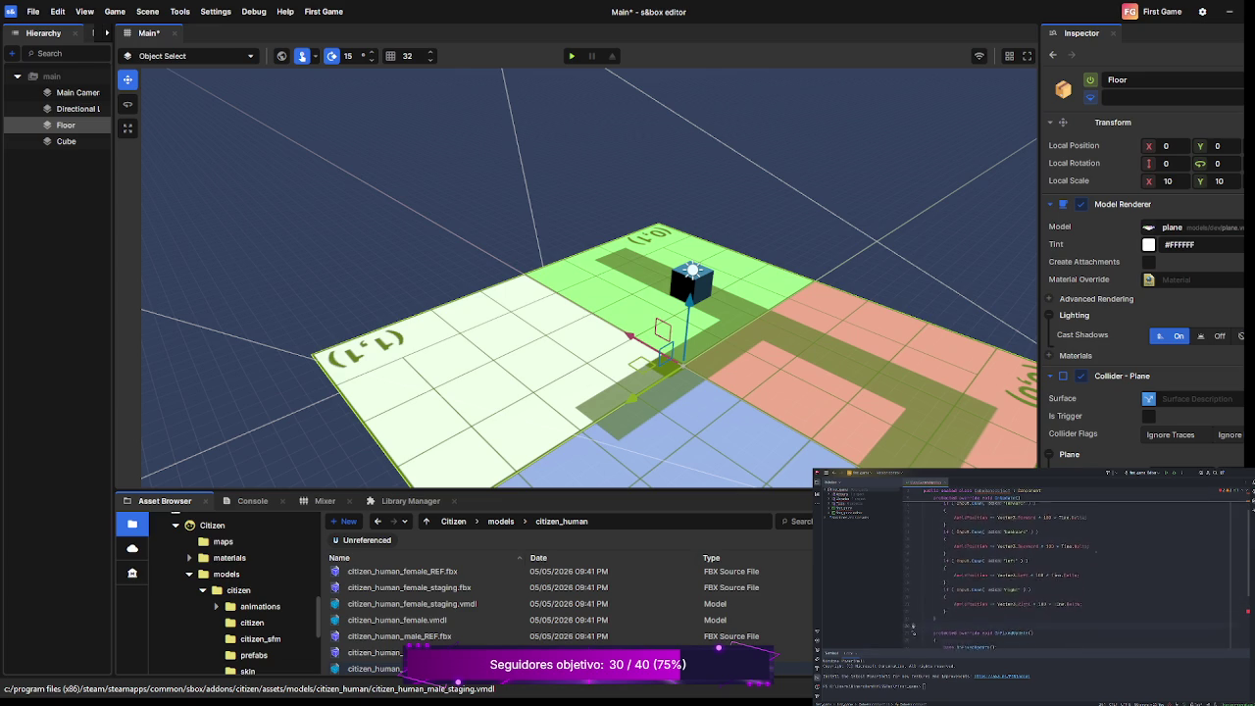
click(1059, 506)
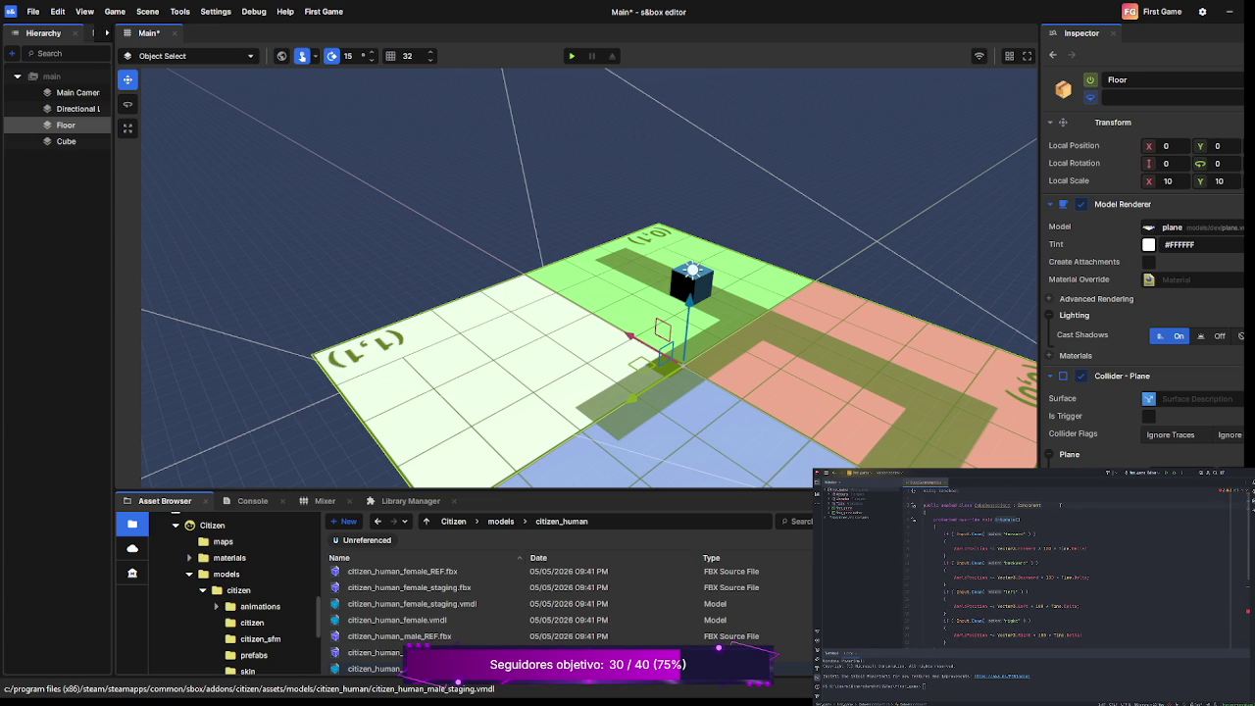
key(Return)
key(Return)
key(Return)
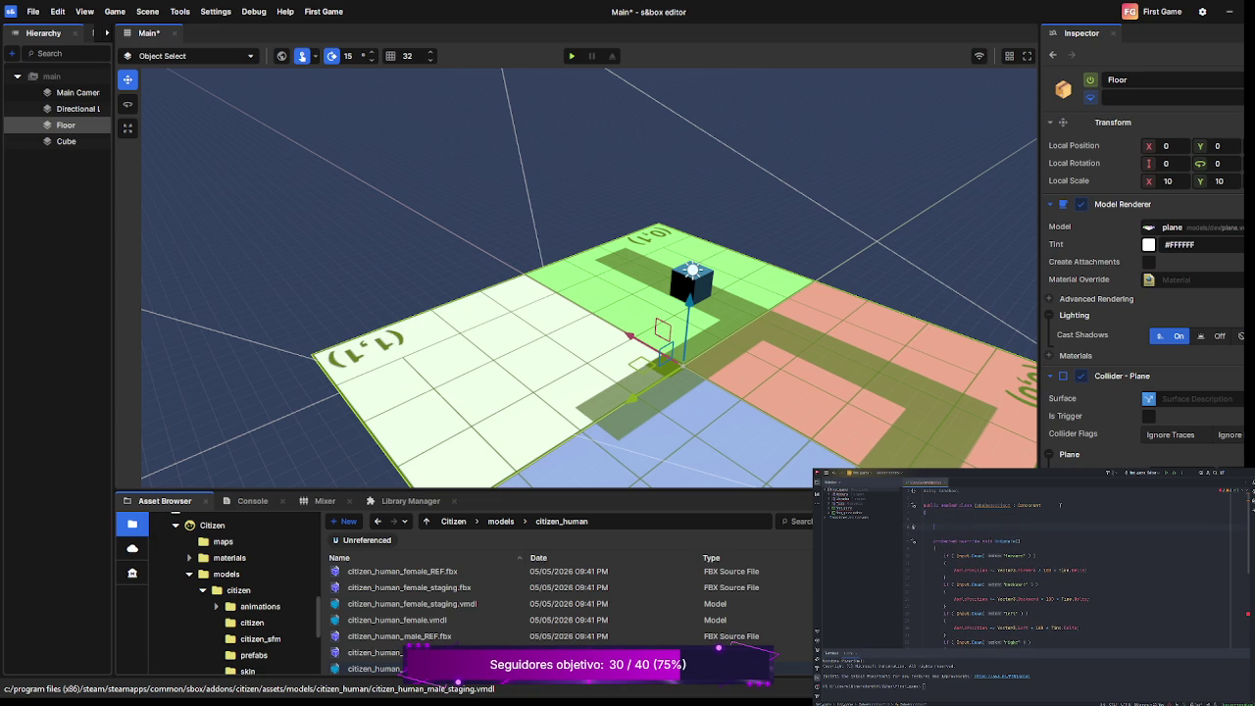
text([Prop)
key(Tab)
key(Return)
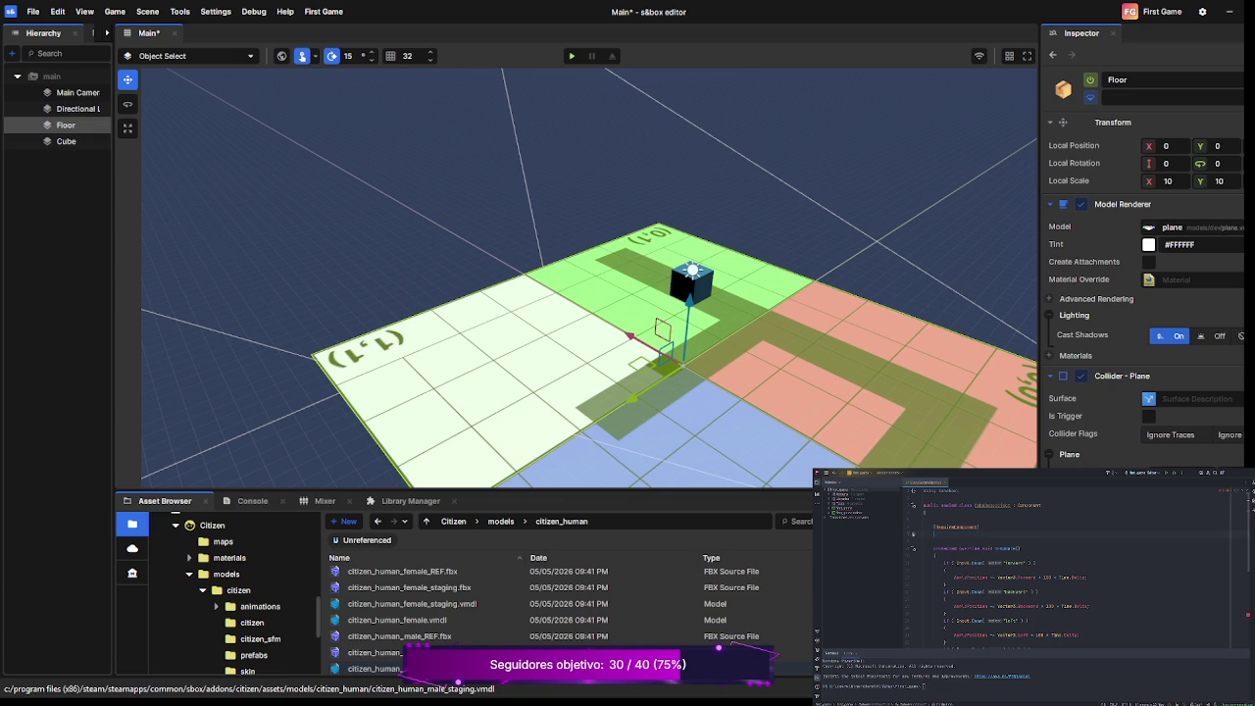
text(ublic)
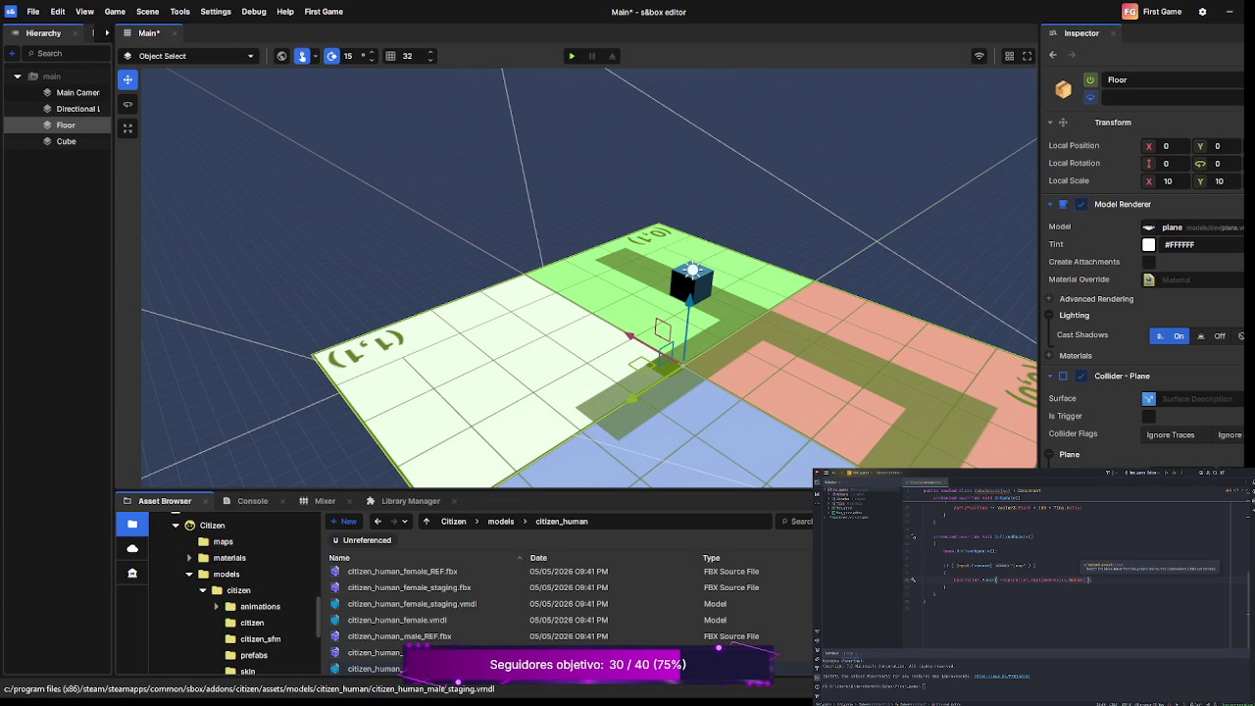
text(;)
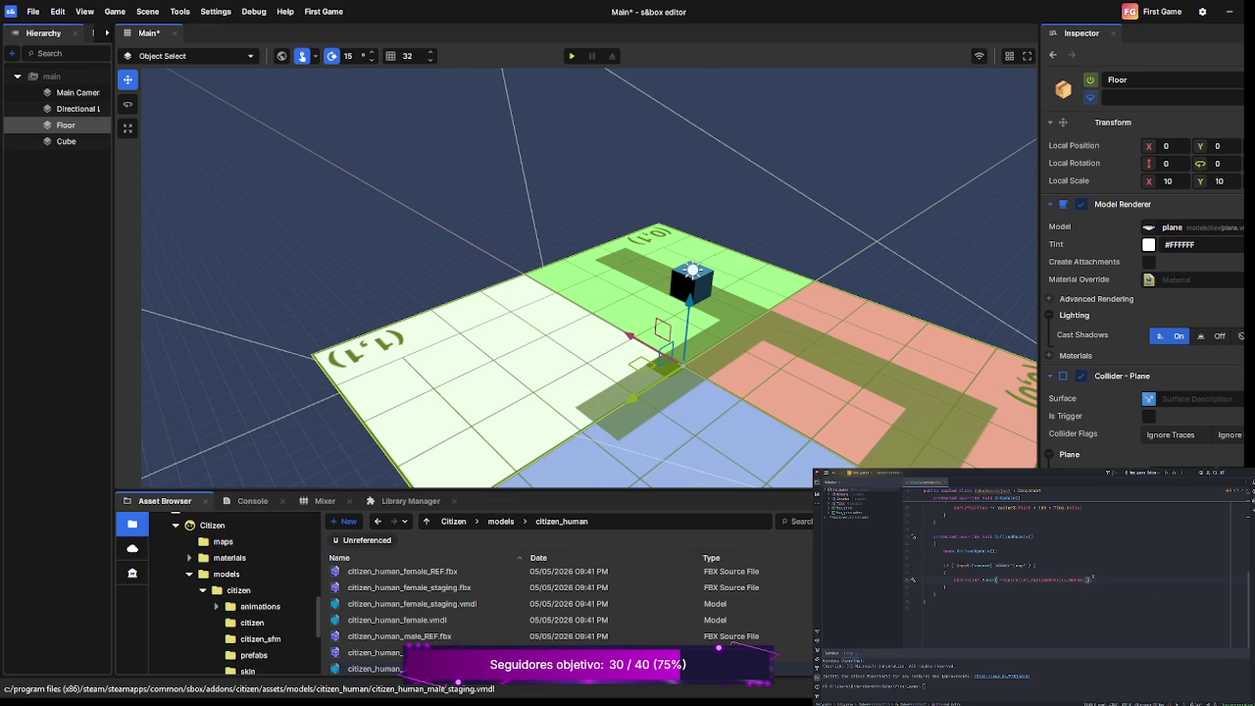
text( * 5)
text(00)
Change the property's type to PlayerCharacterController, keeping the Controller property line intact.
scroll(1095, 592, up, 5)
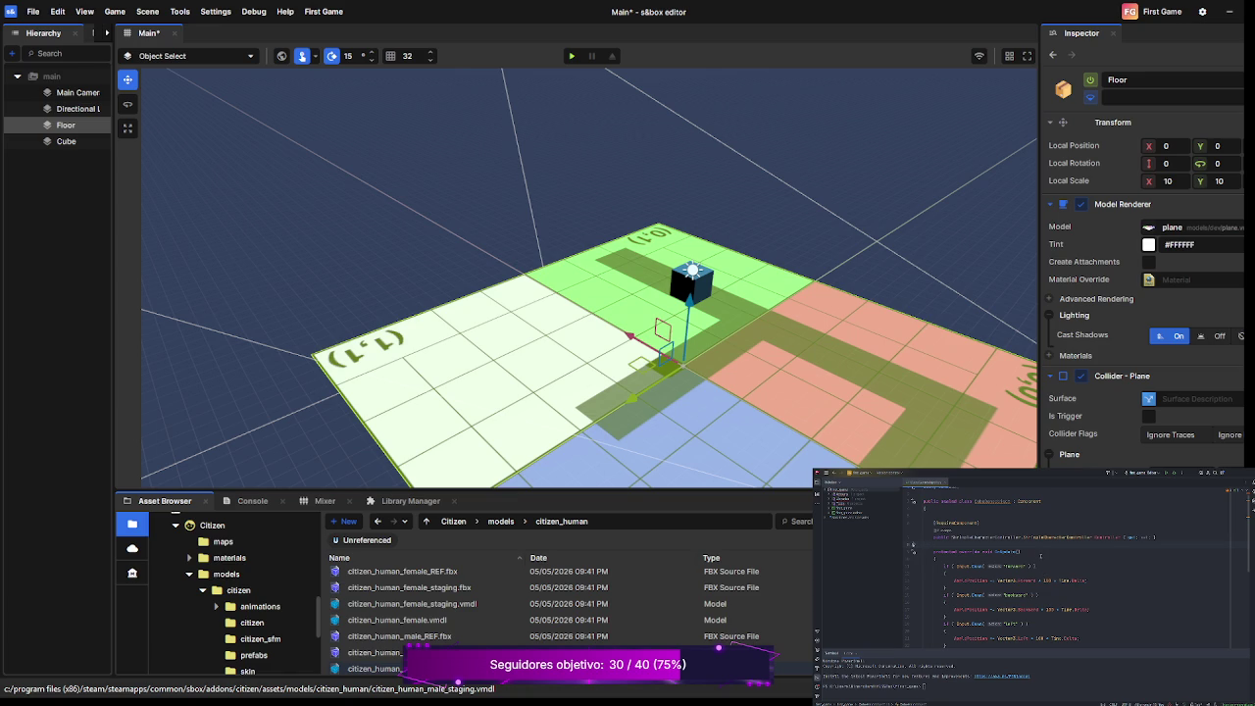
drag(1022, 537, 951, 538)
text(CharacterController)
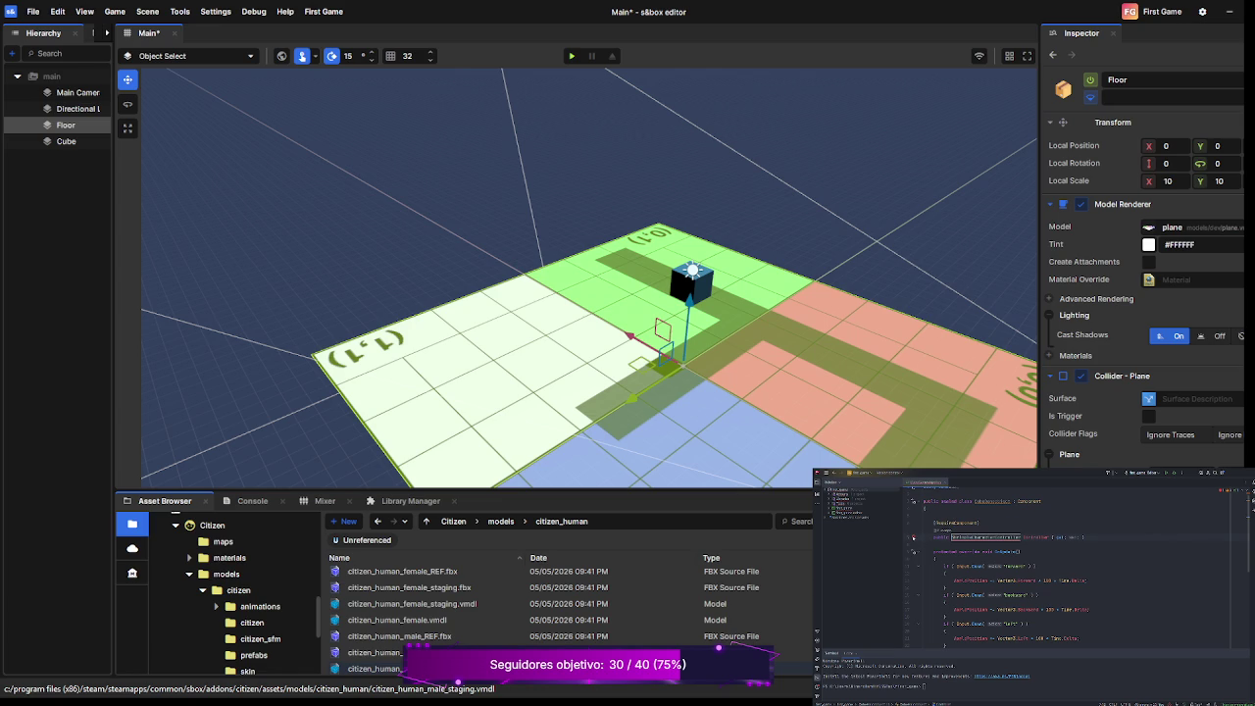
key(Return)
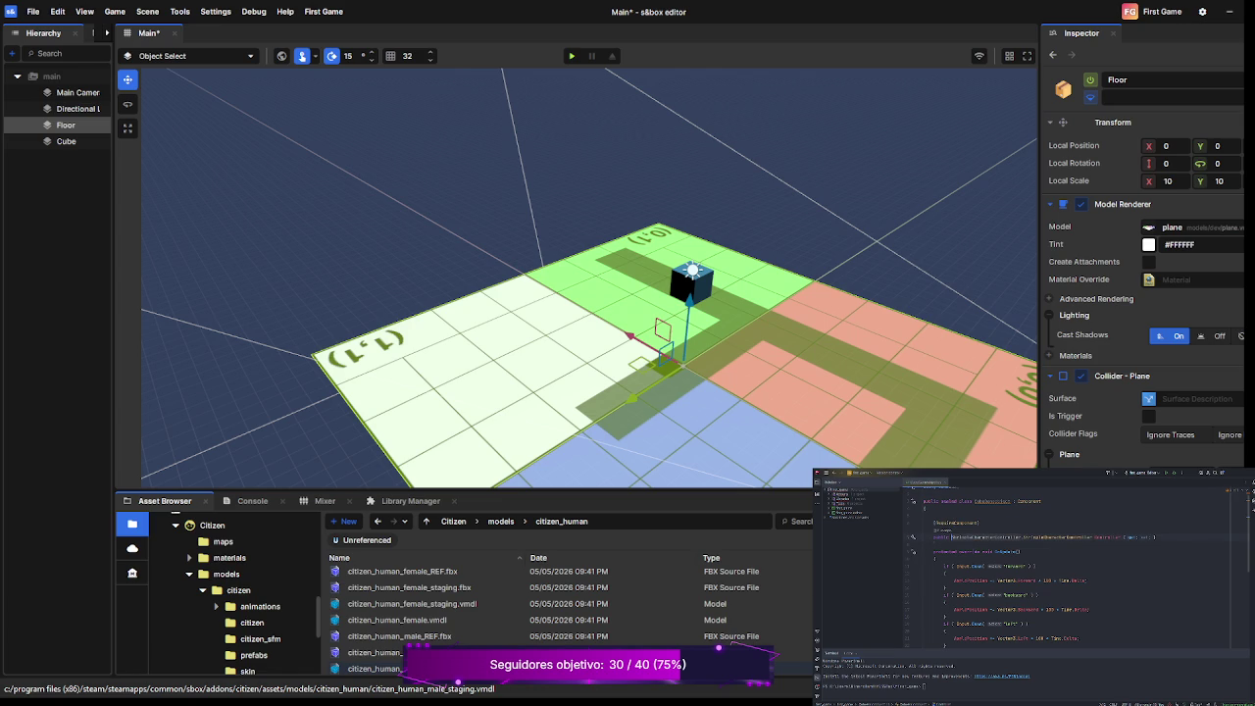
scroll(1103, 567, up, 1)
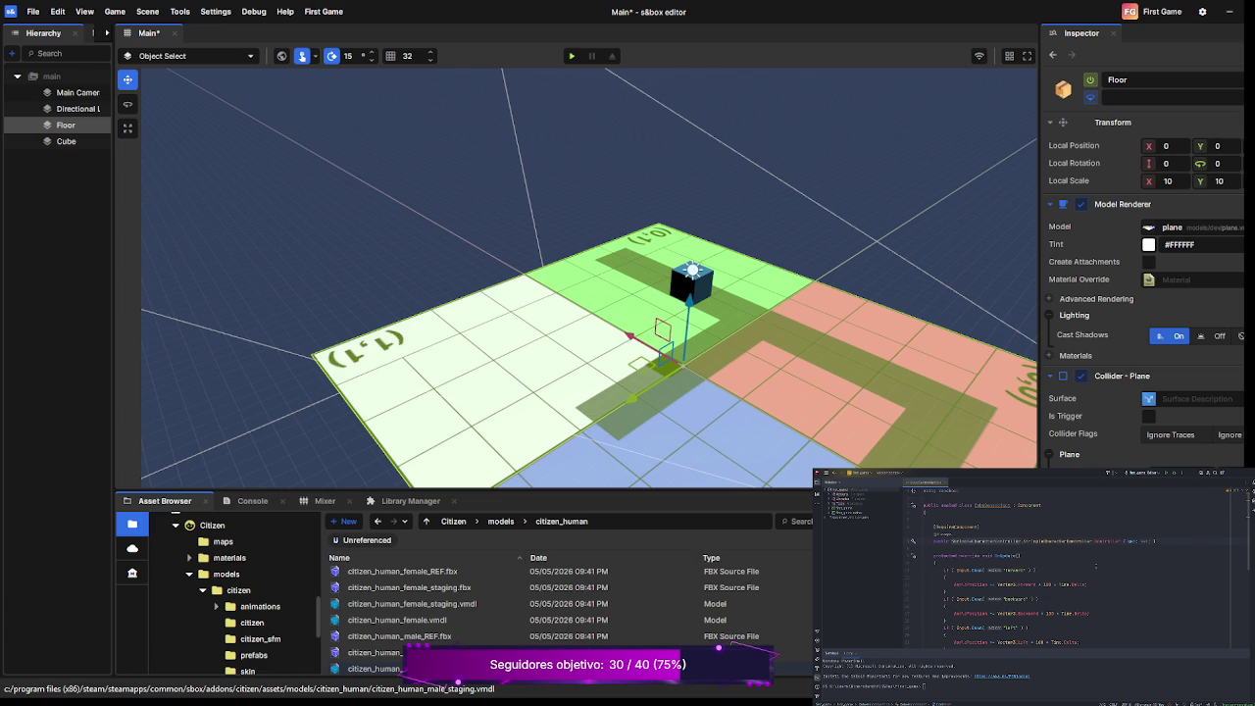
key(ctrl+x)
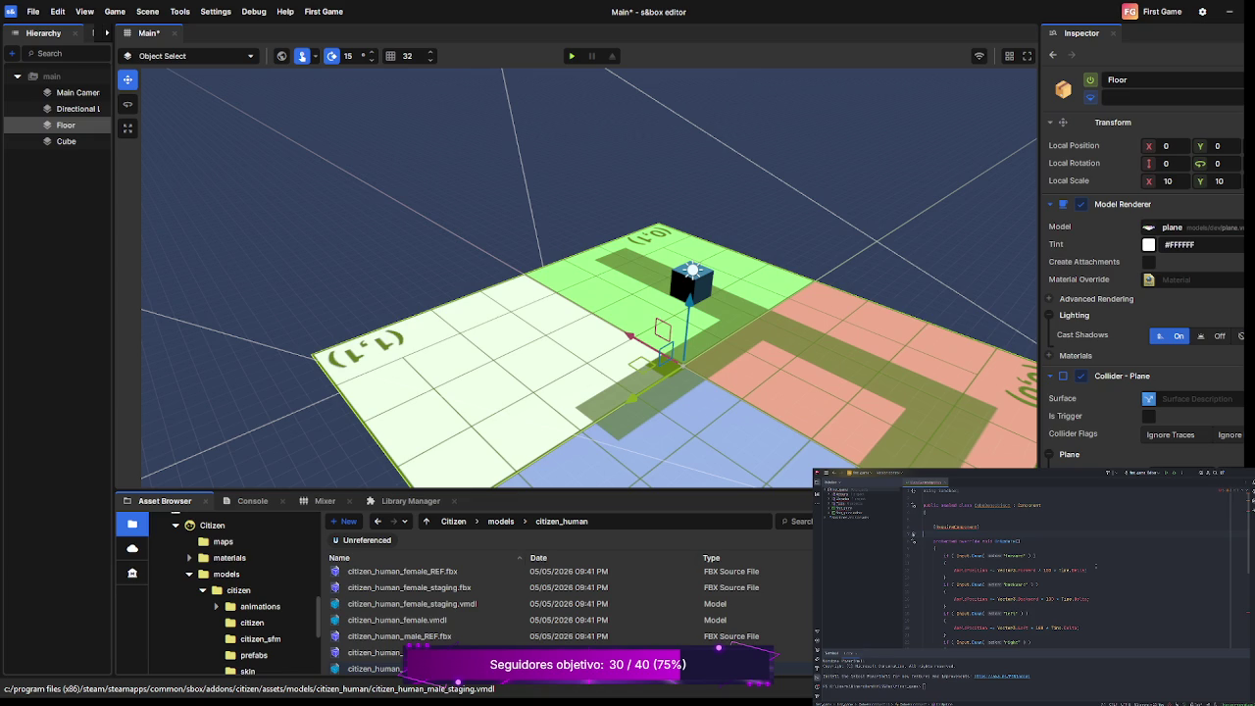
key(ctrl+v)
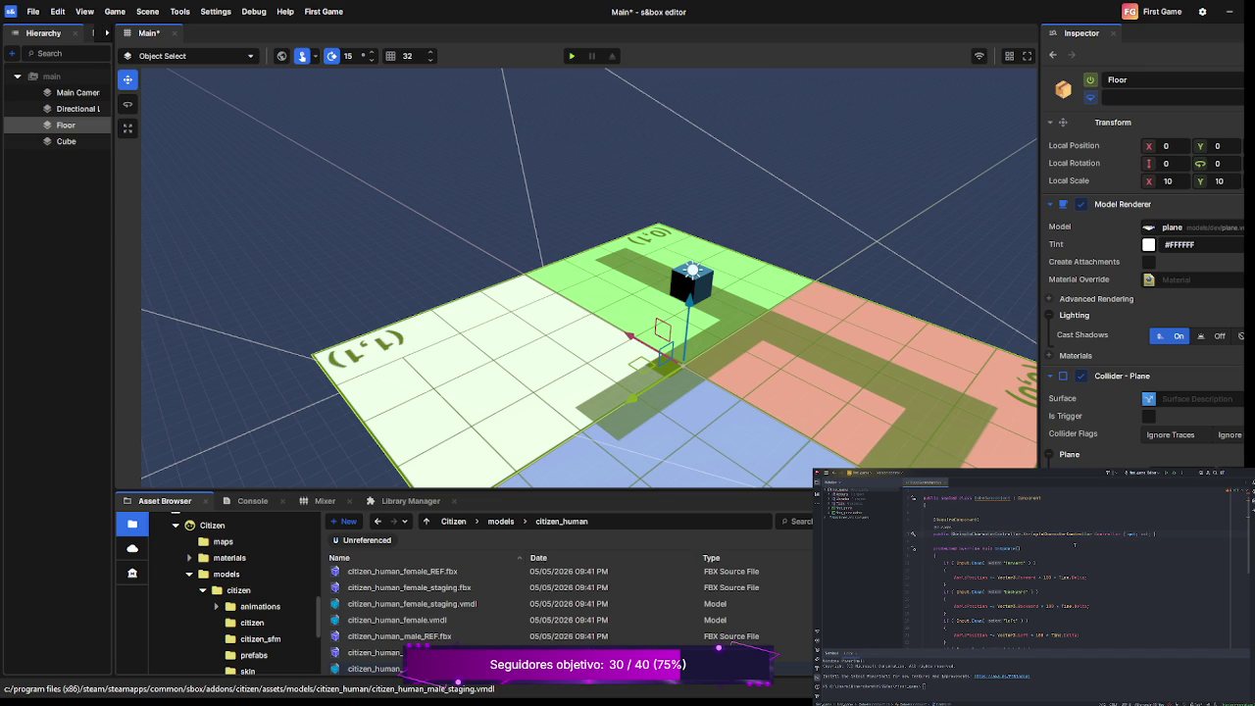
Return to the OnUpdate code and start playing the scene to test the cube.
click(1095, 555)
scroll(1089, 578, up, 1)
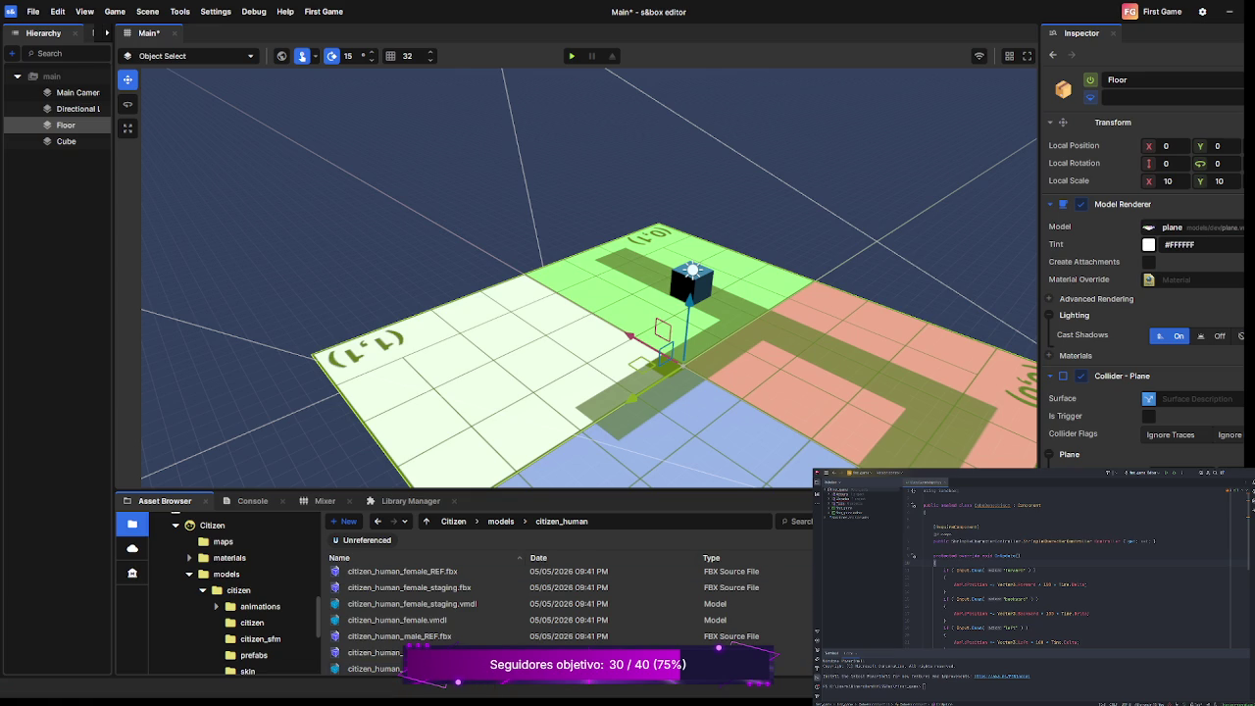
key(F5)
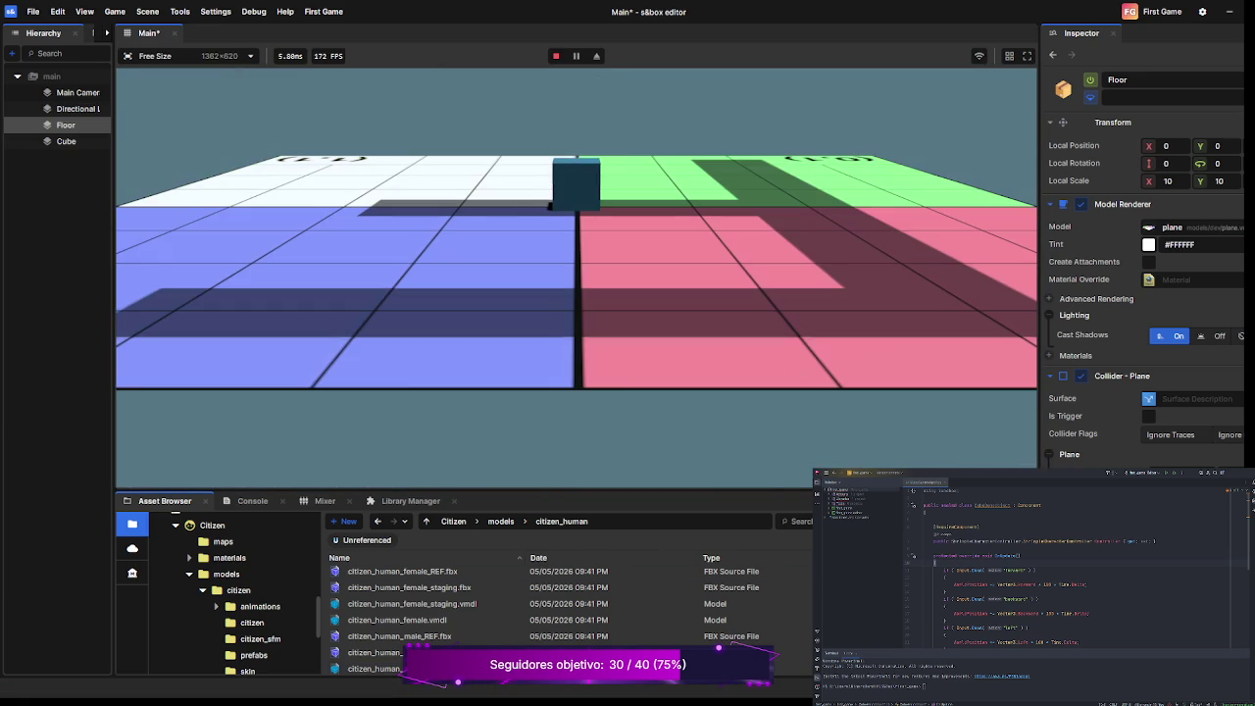
Slide the cube left and right across the floor with D and A, then pause with Escape.
key(d)
key(a)
key(d)
key(a)
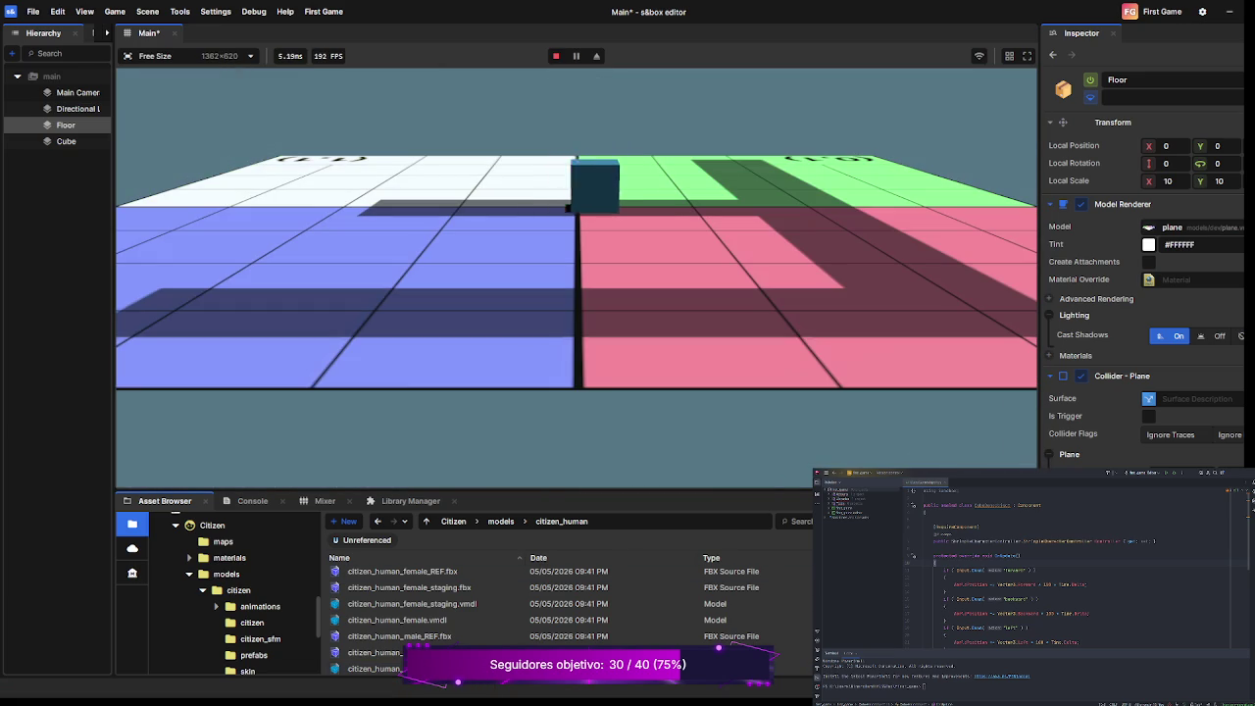
key(d)
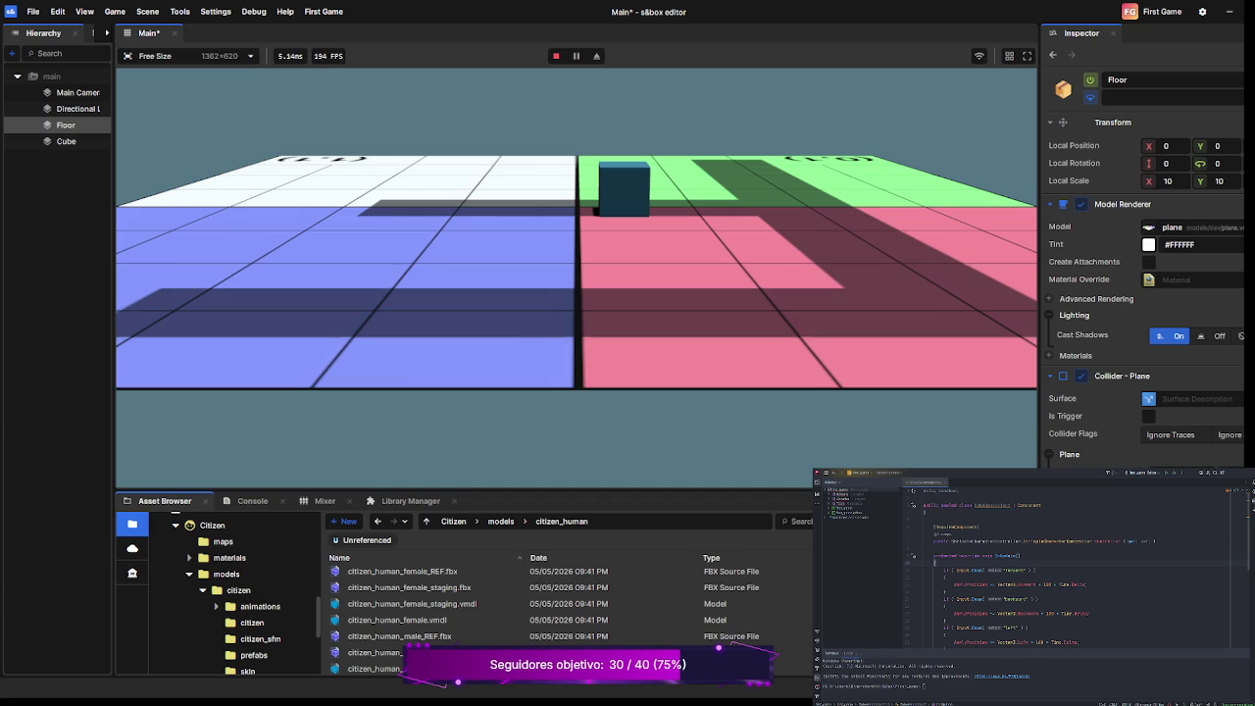
key(Escape)
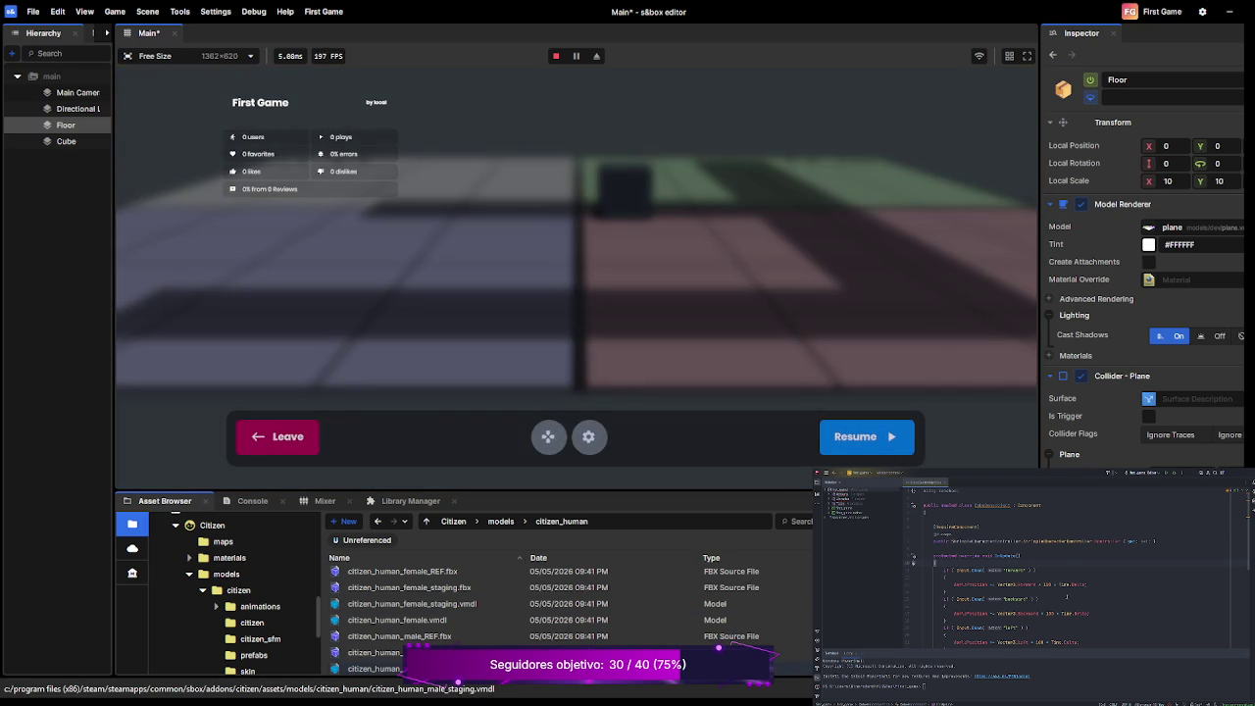
scroll(1076, 567, down, 2)
scroll(1067, 565, down, 5)
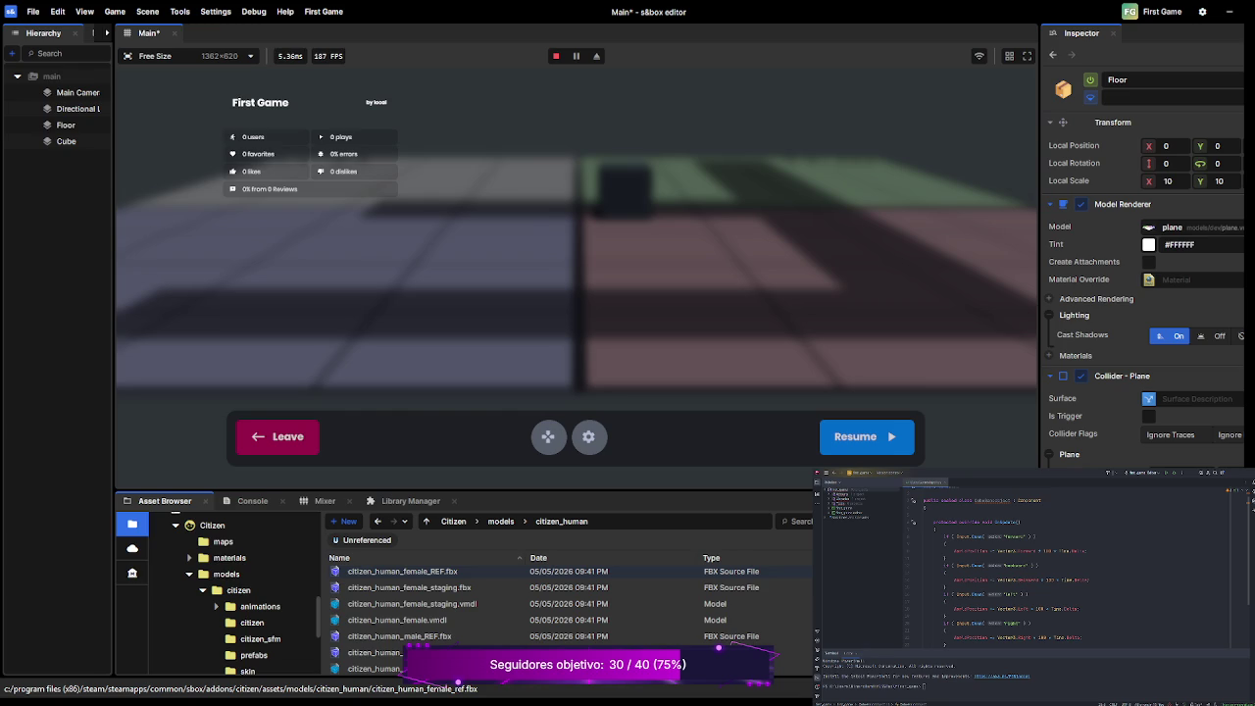
click(76, 92)
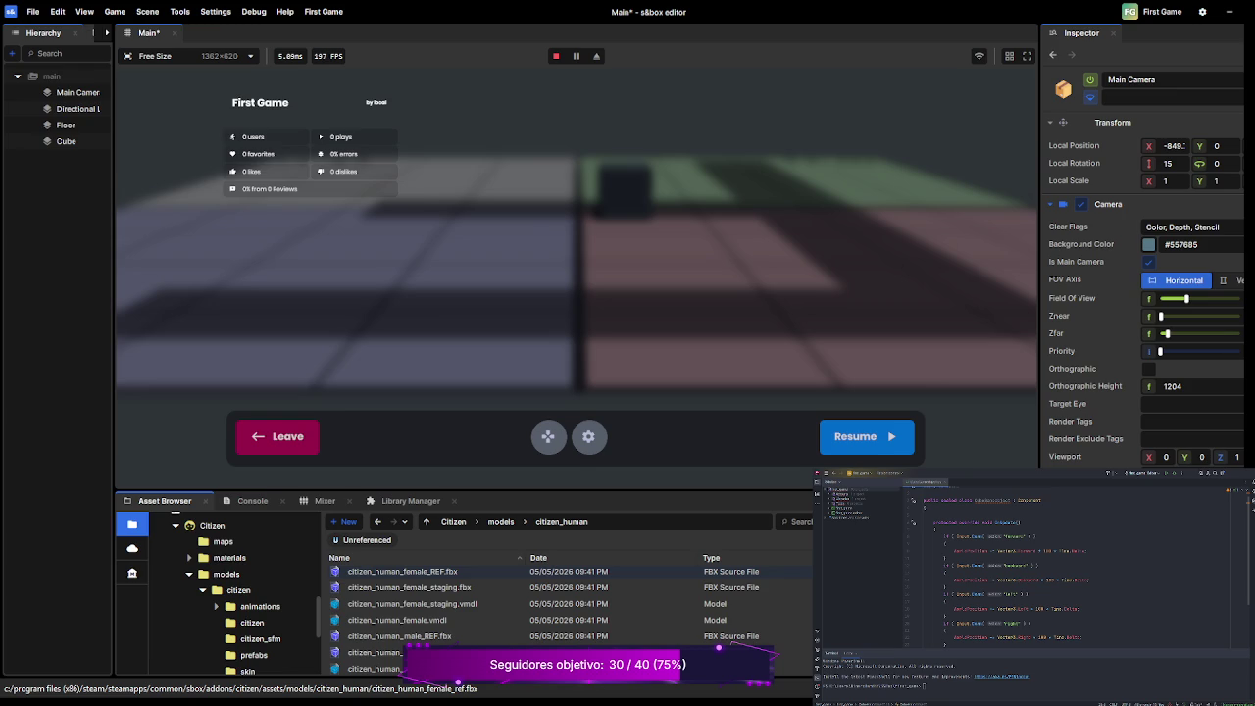
Switch the side panel to UI Panels and back to the Hierarchy, then leave the running game.
click(93, 32)
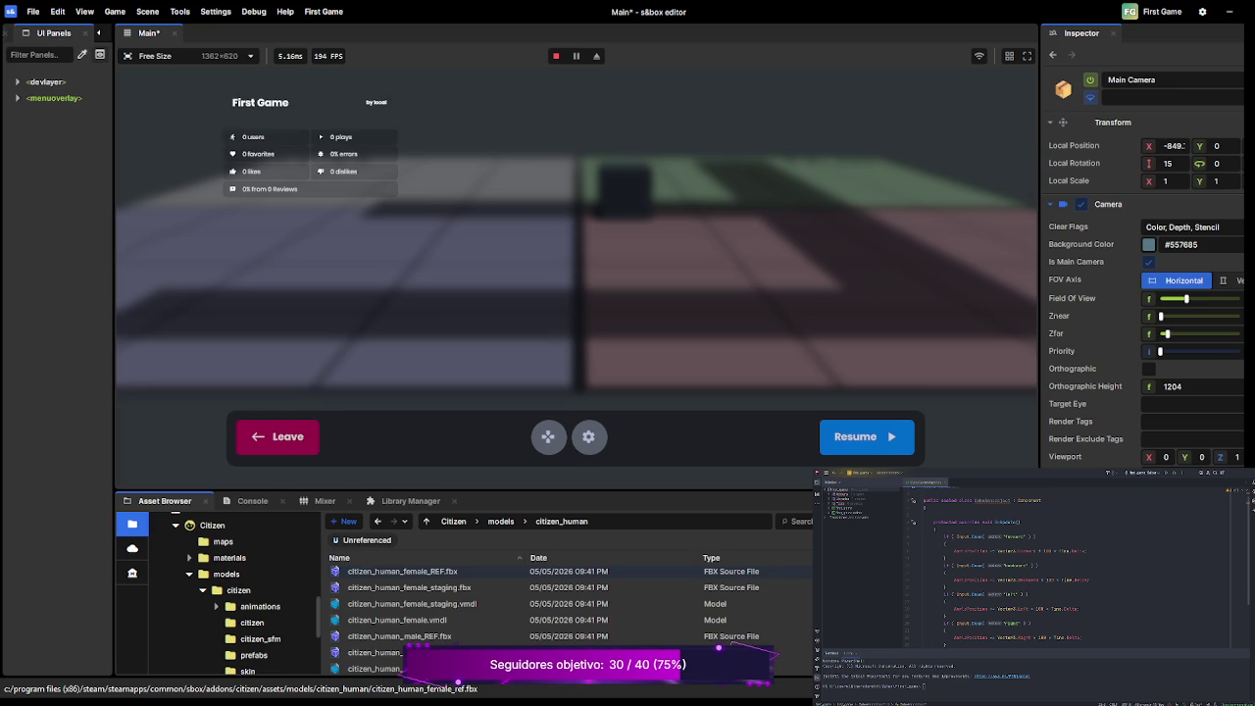
click(98, 32)
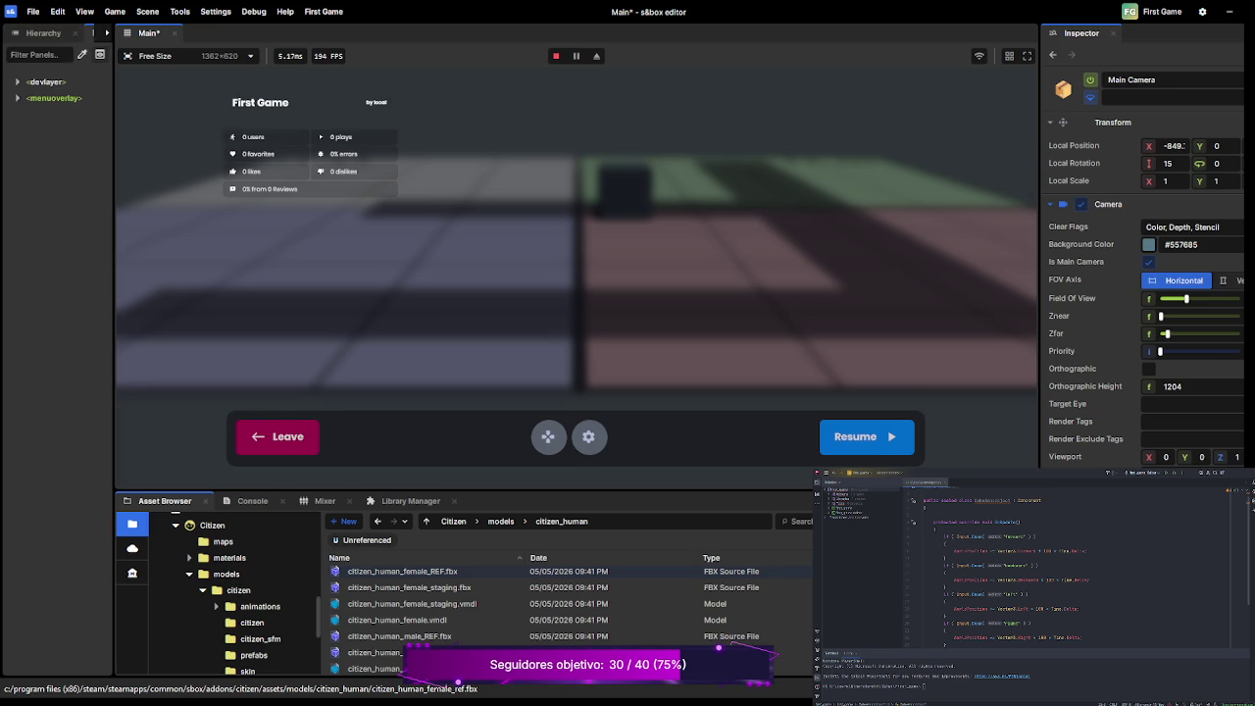
click(43, 32)
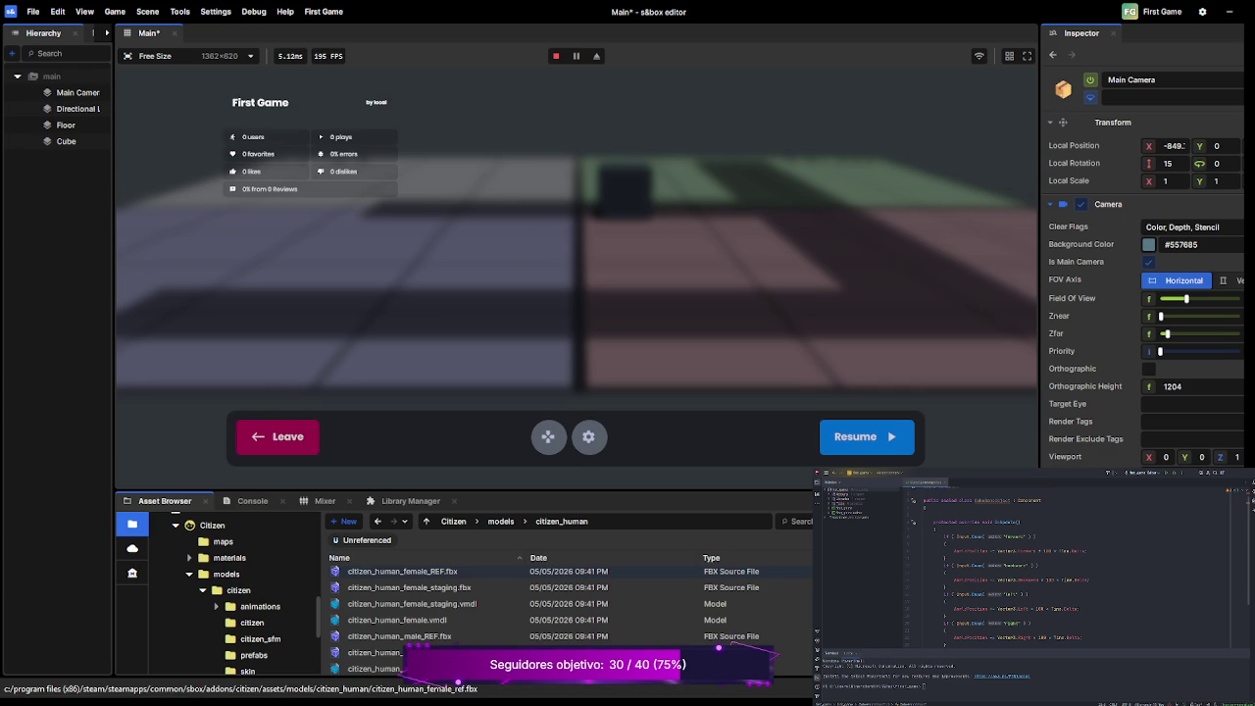
click(284, 436)
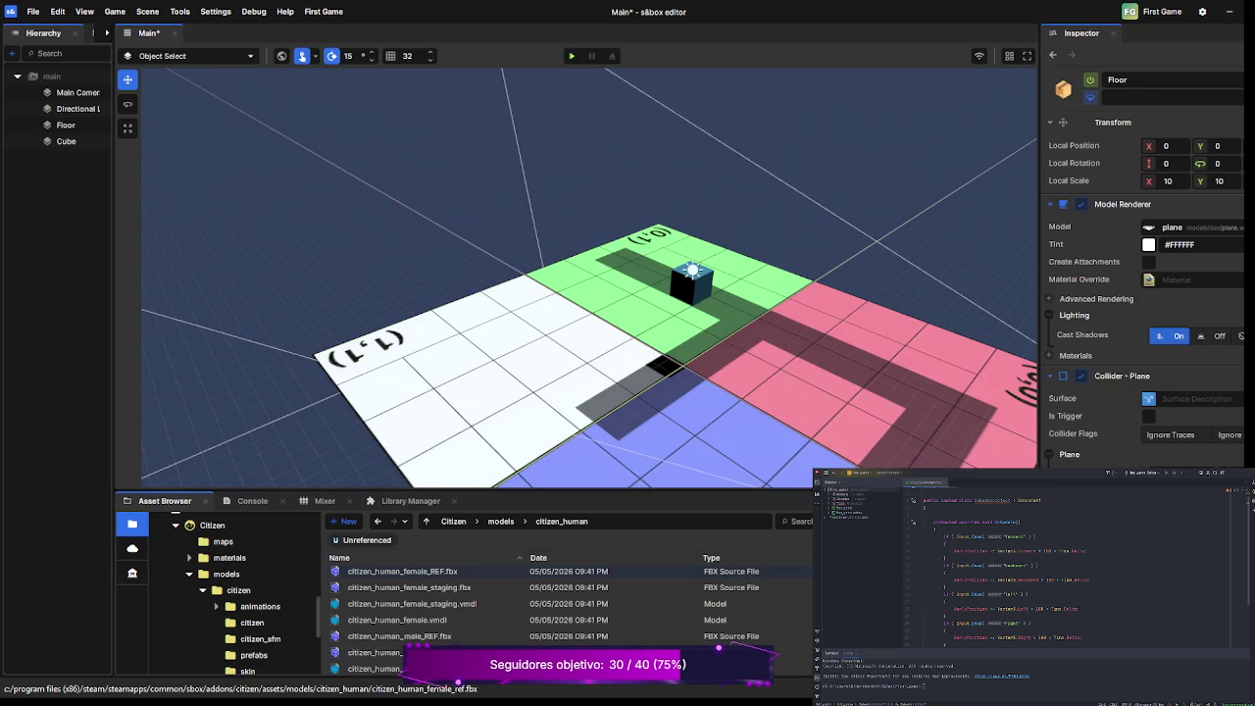
Save the main scene with Ctrl+S.
key(ctrl+s)
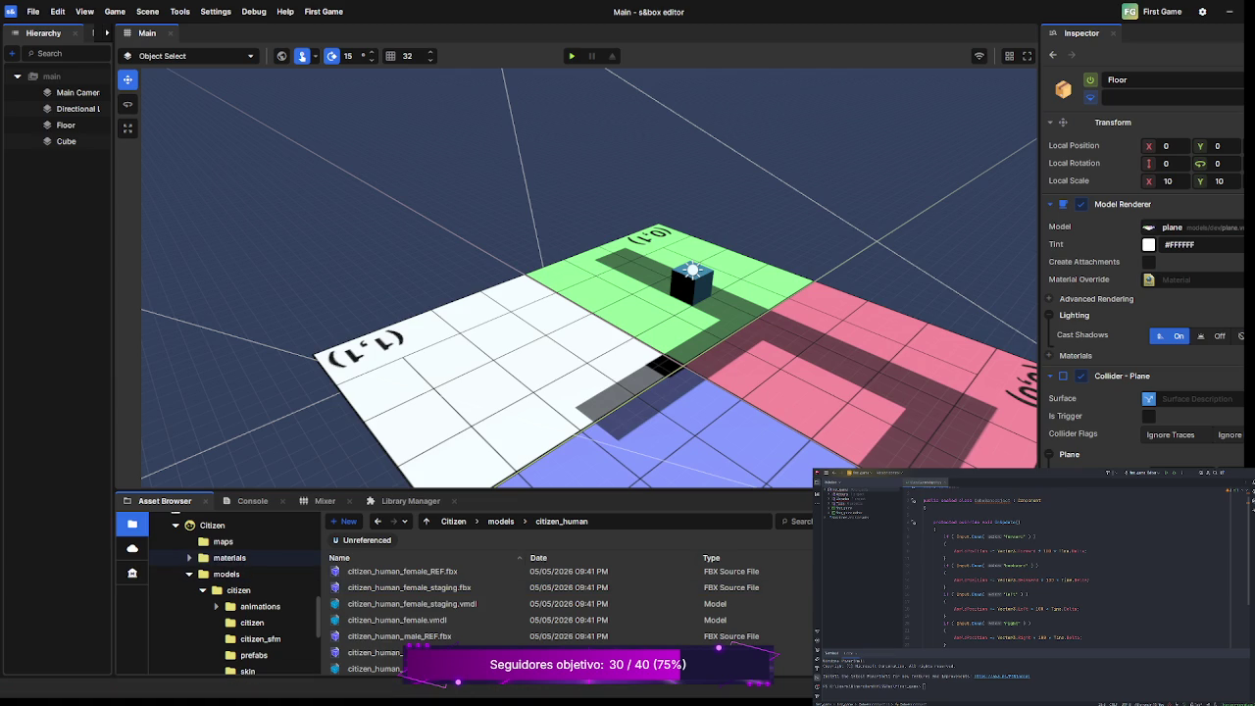
Collapse the models folder and open First Game's Assets/scenes folder, listing main.scene and minimal.scene.
click(189, 574)
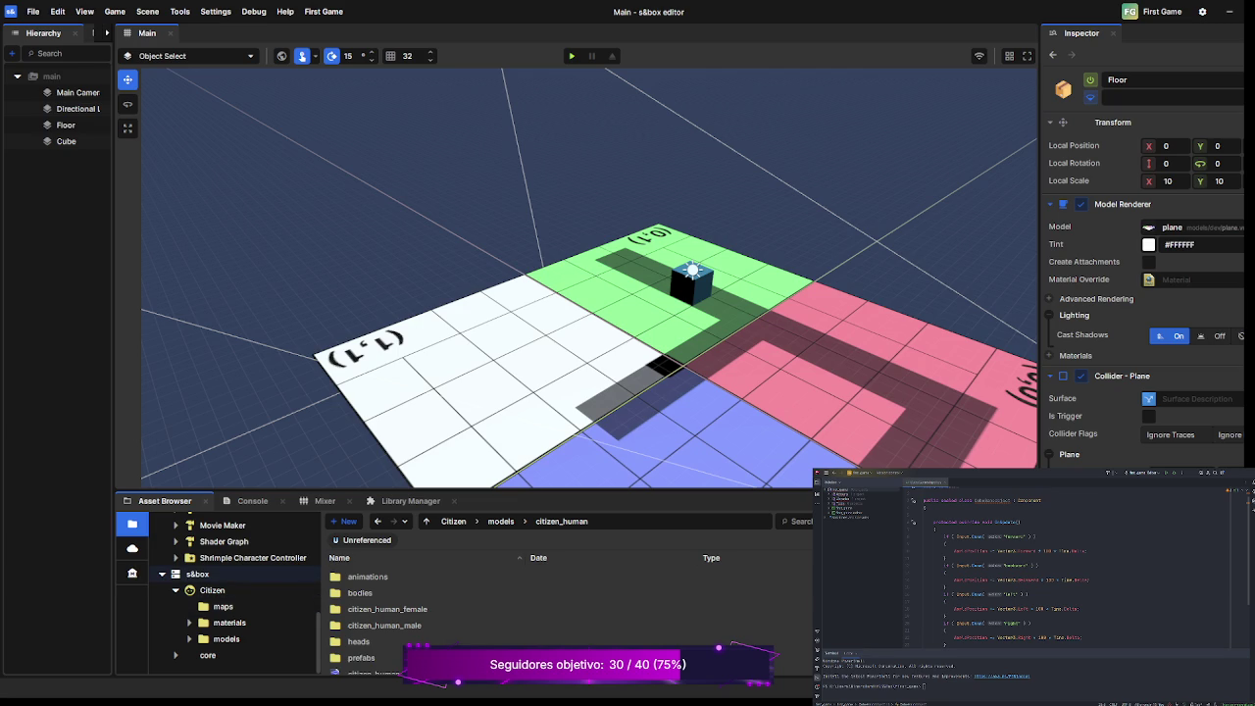
scroll(216, 588, up, 10)
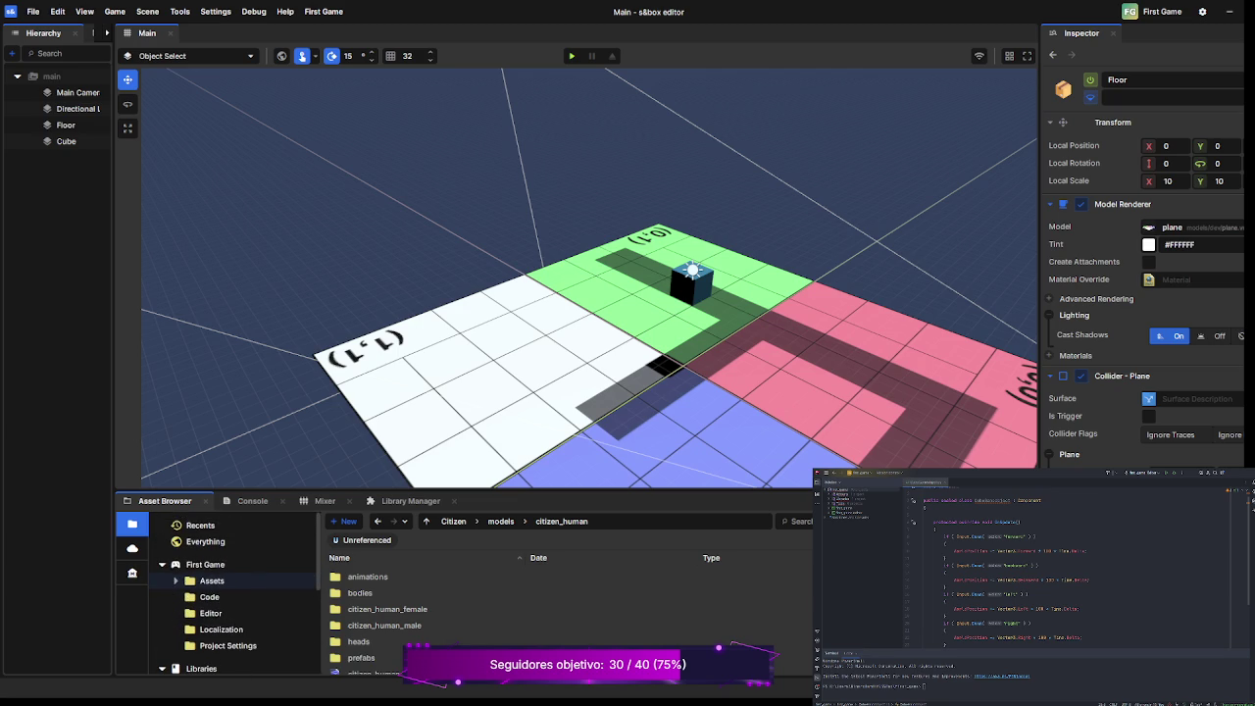
scroll(215, 608, down, 1)
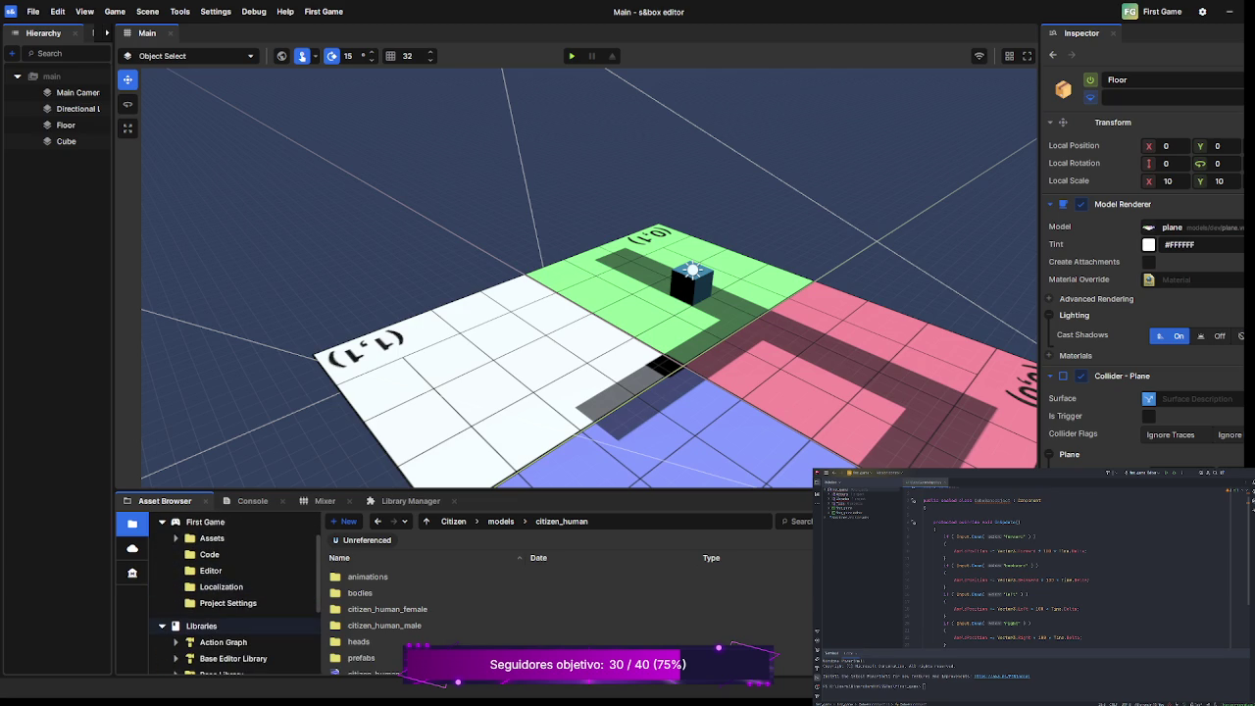
click(162, 625)
scroll(216, 589, up, 1)
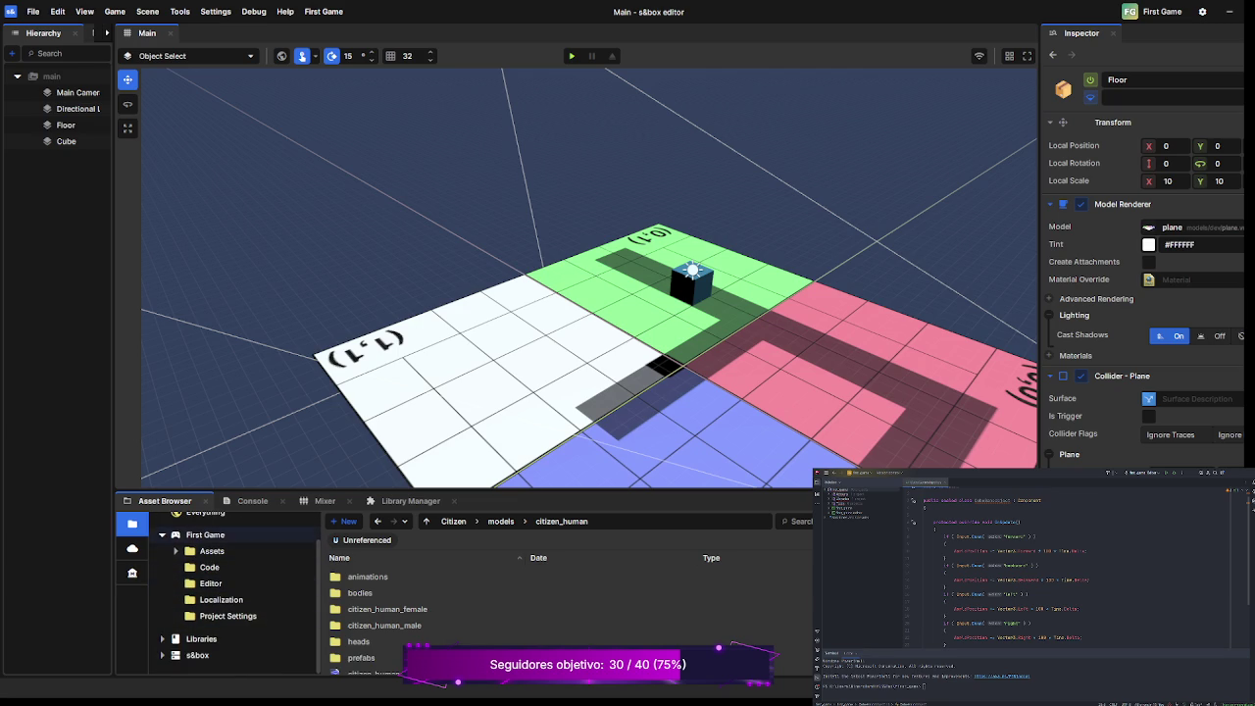
click(212, 551)
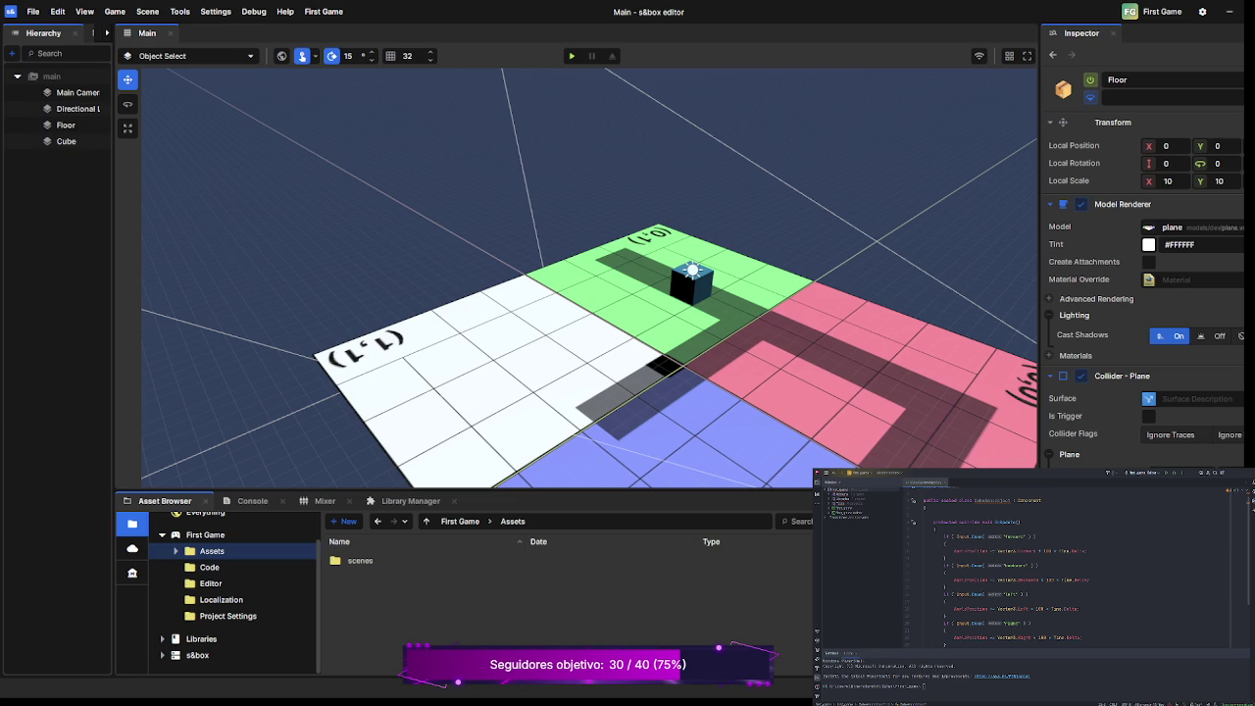
click(176, 551)
click(226, 567)
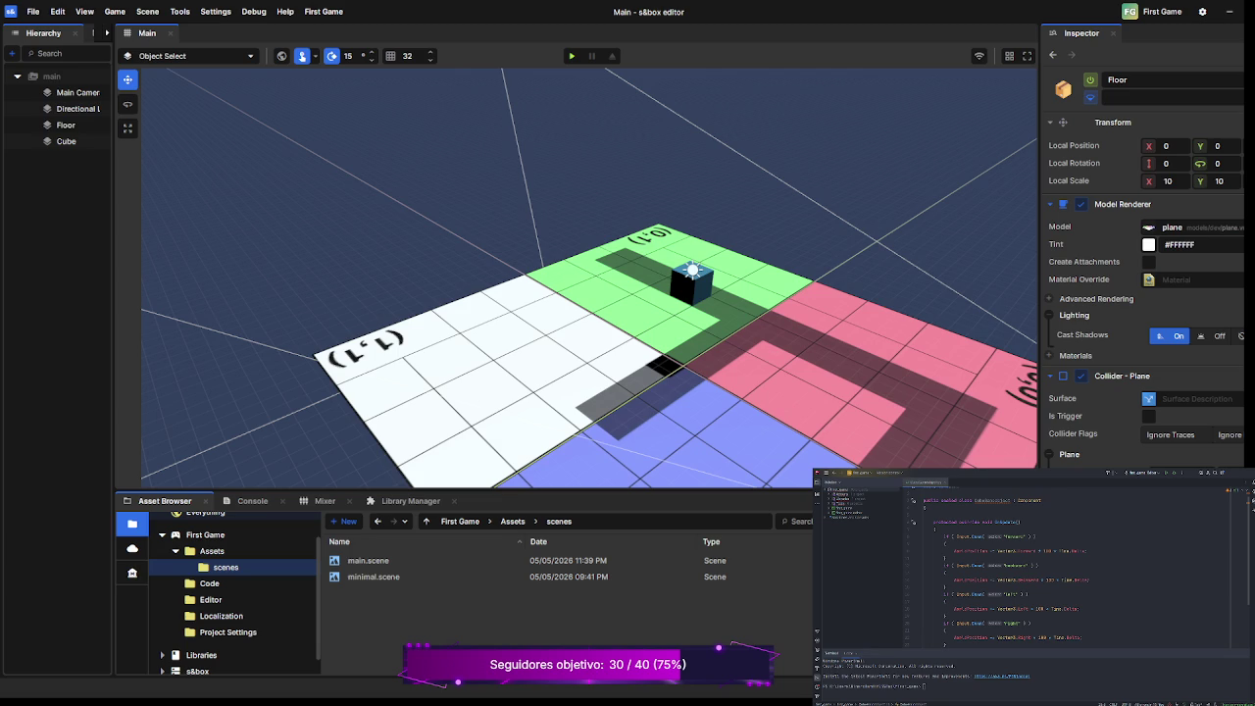
Select the 'main' scene root to show its Time Scale and Wants System Scene settings.
click(51, 76)
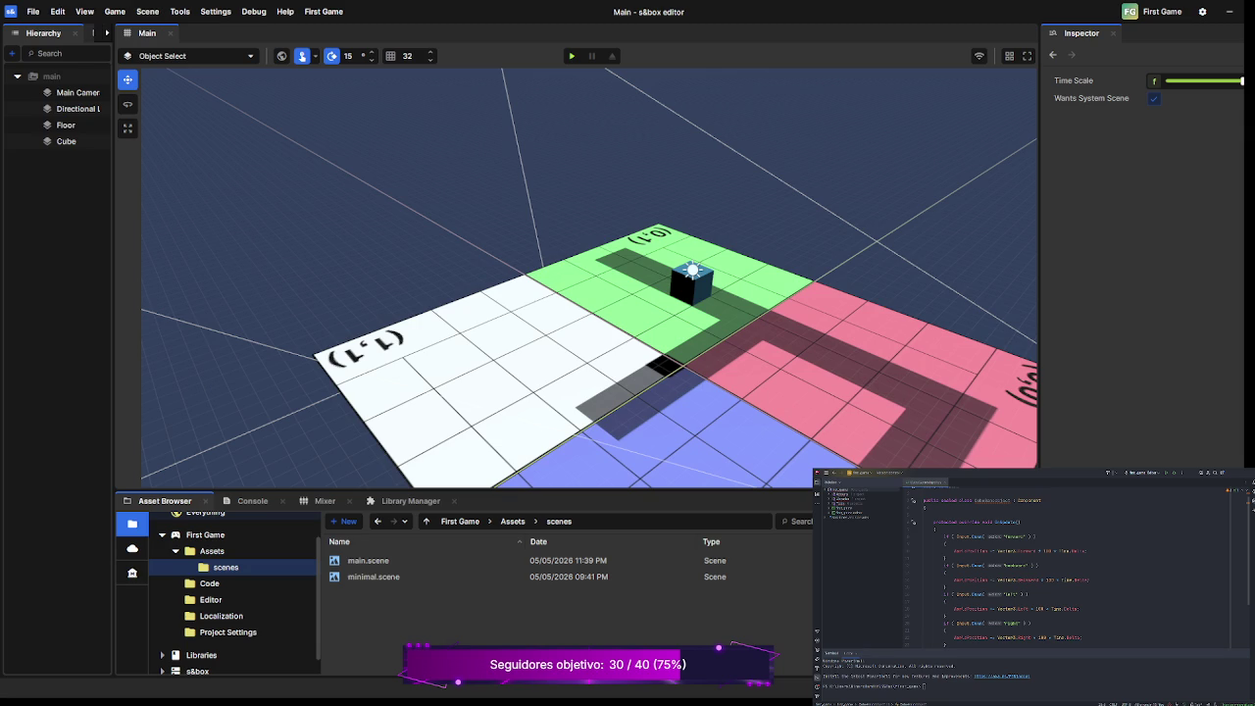
click(108, 33)
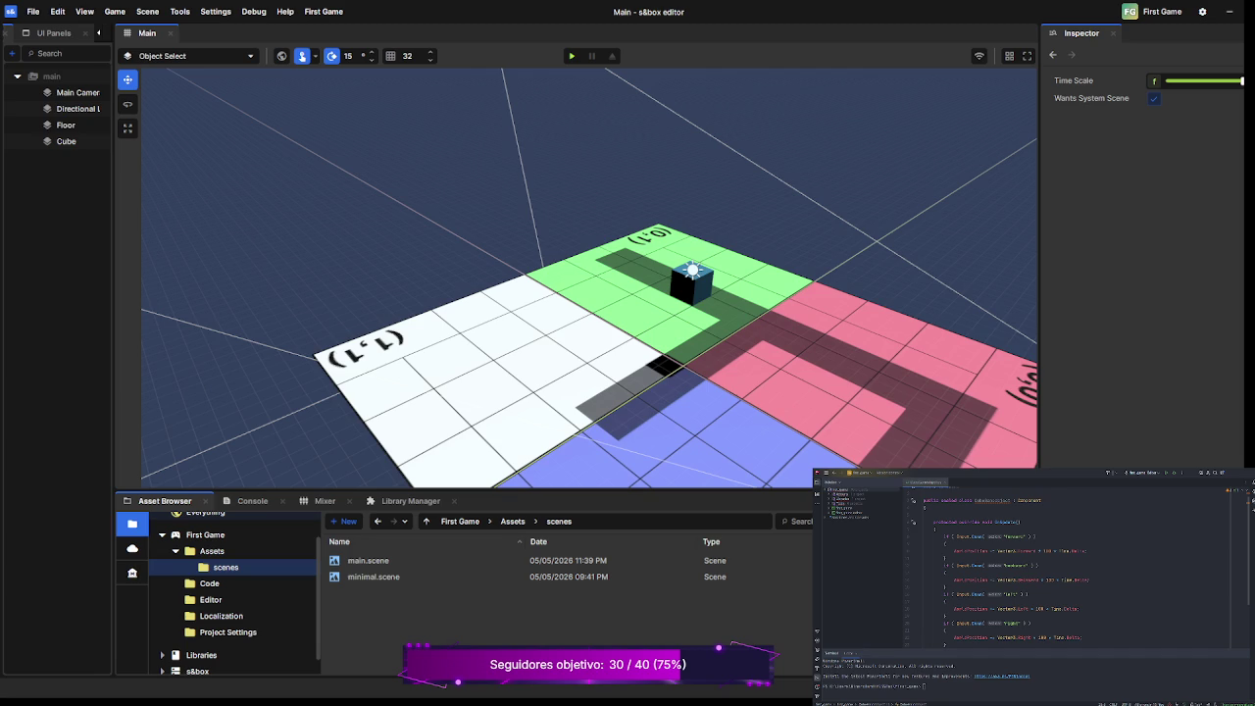
click(98, 34)
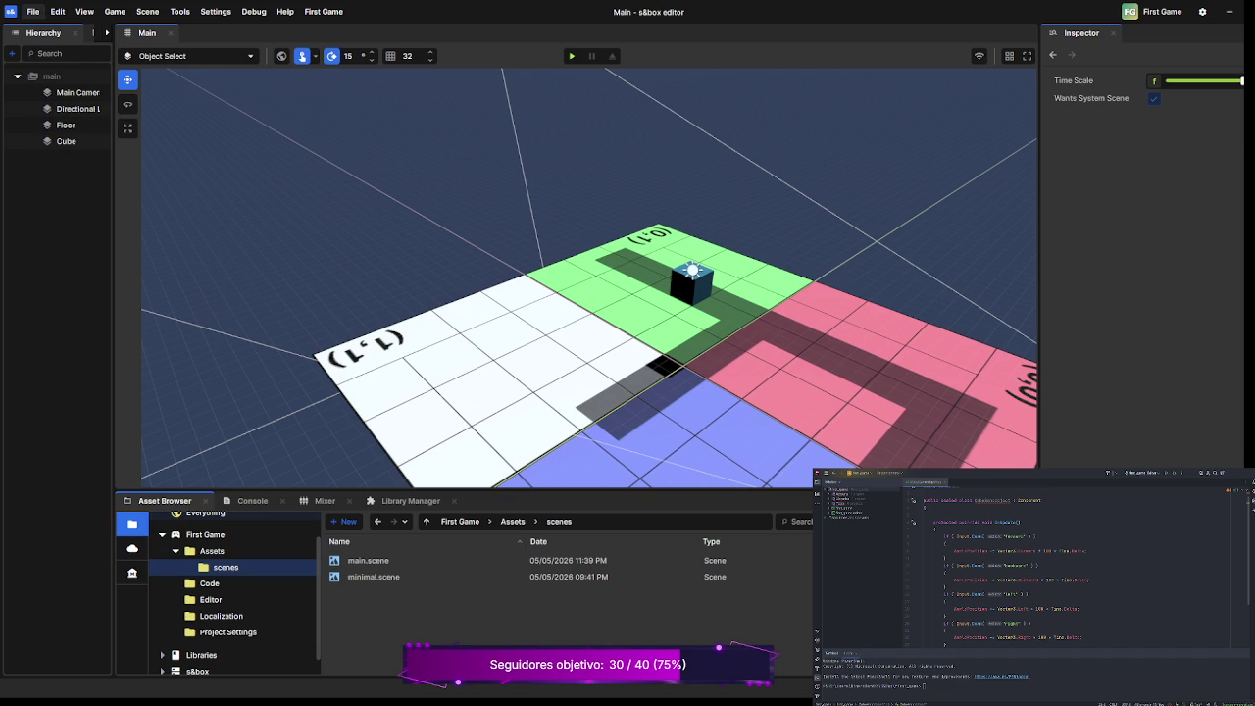
key(ctrl+n)
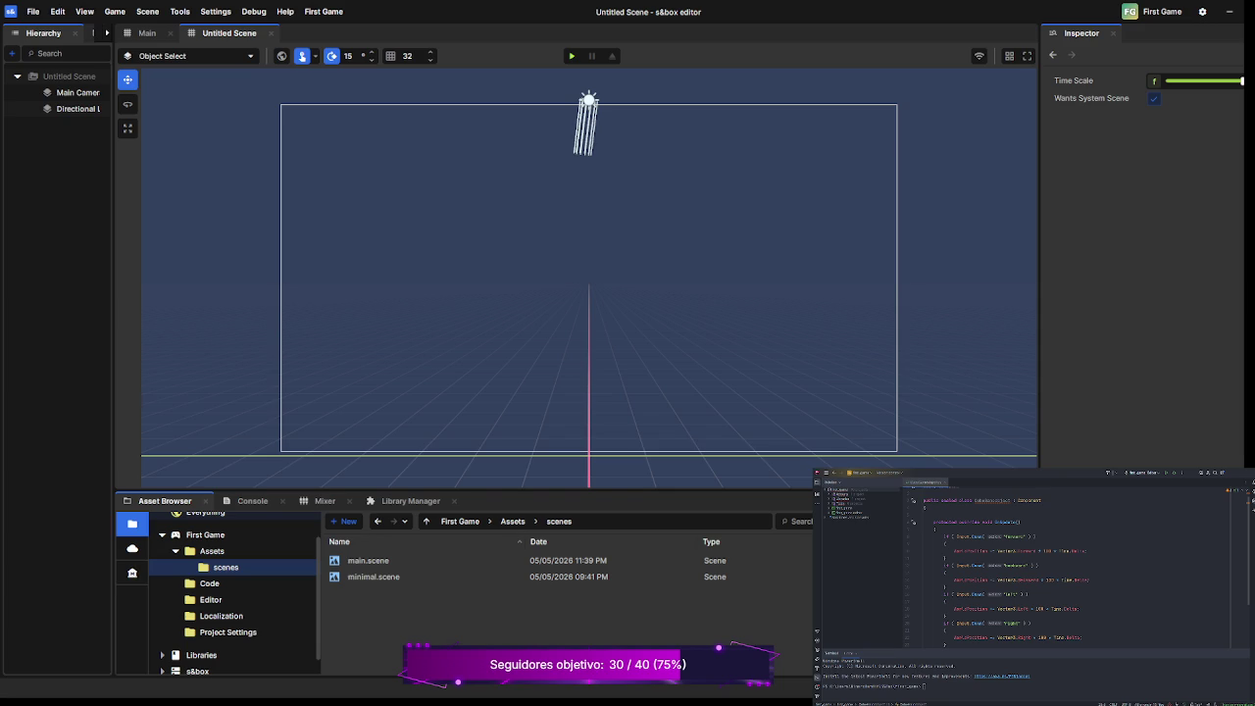
Create an empty GameObject named Object with Ctrl+Shift+N.
key(ctrl+shift+n)
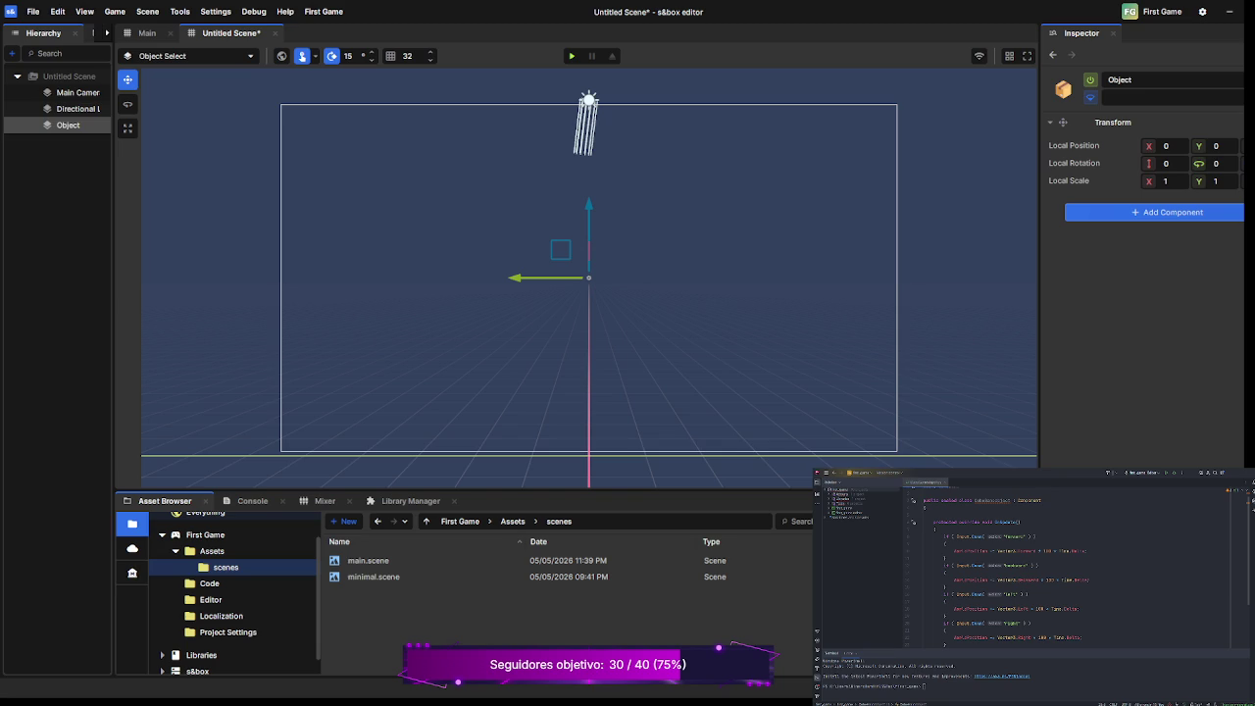
Check the Untitled Scene's properties and the new Object's transform, then clear the selection.
key(Escape)
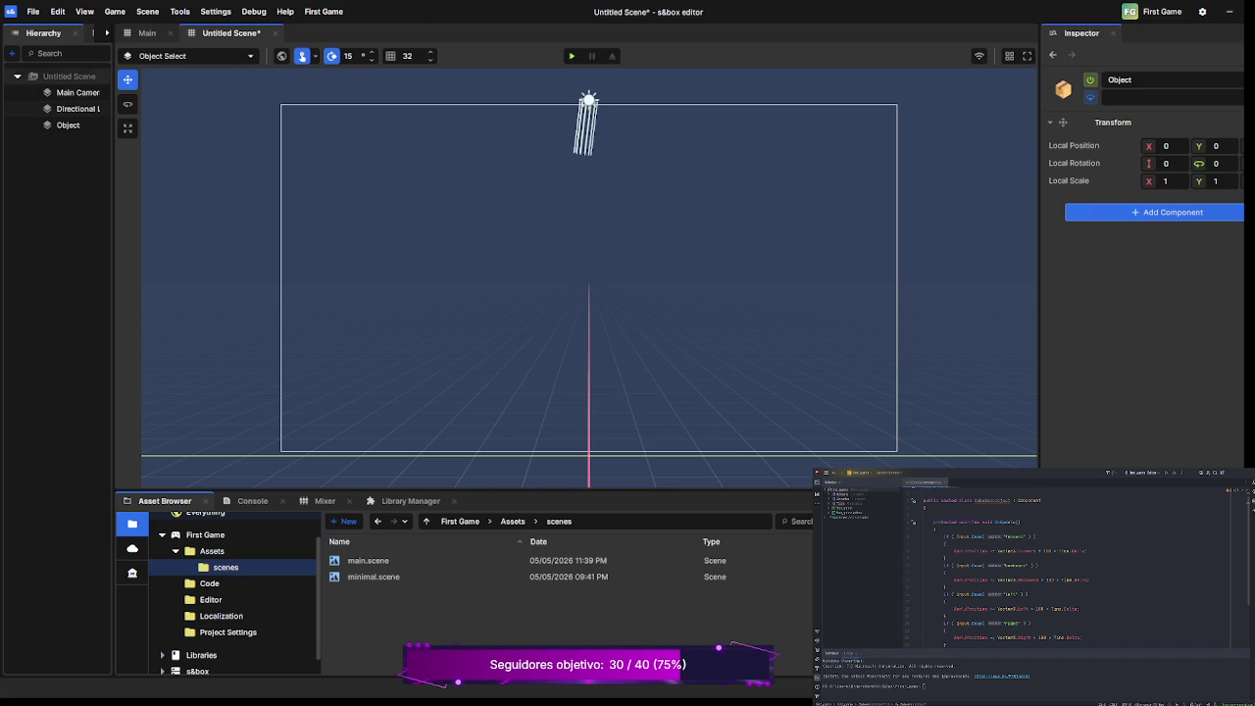
click(69, 76)
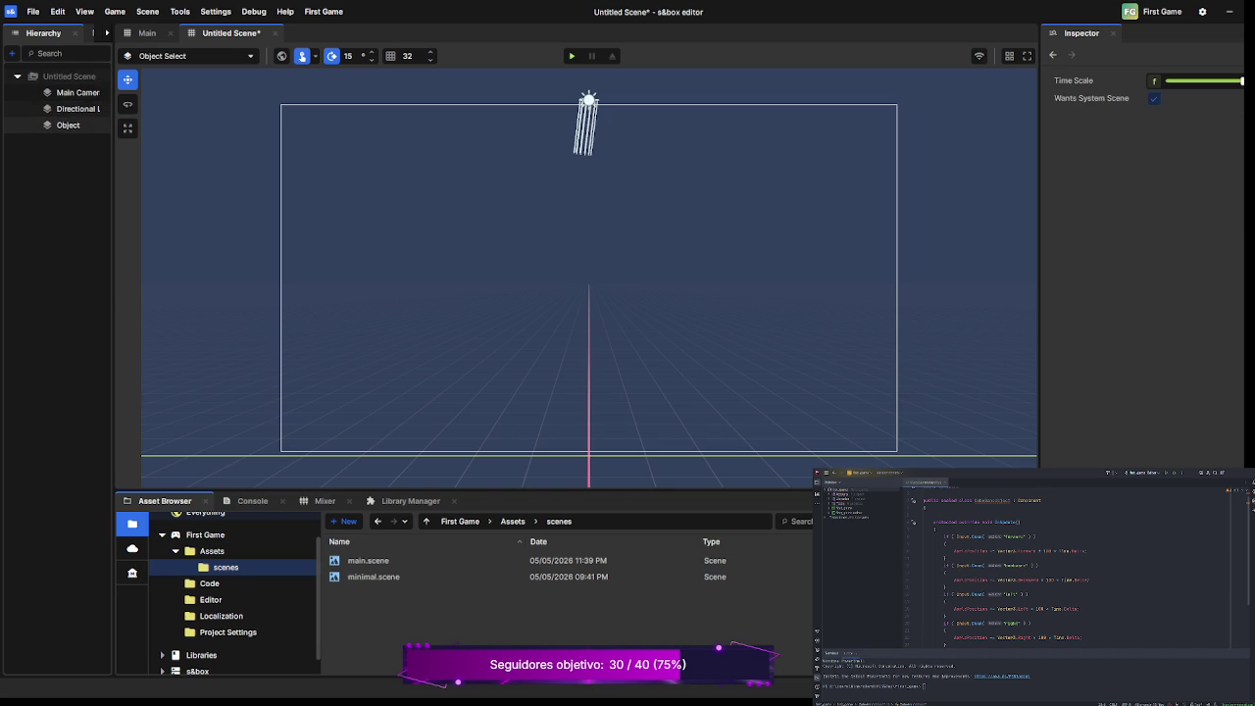
click(67, 125)
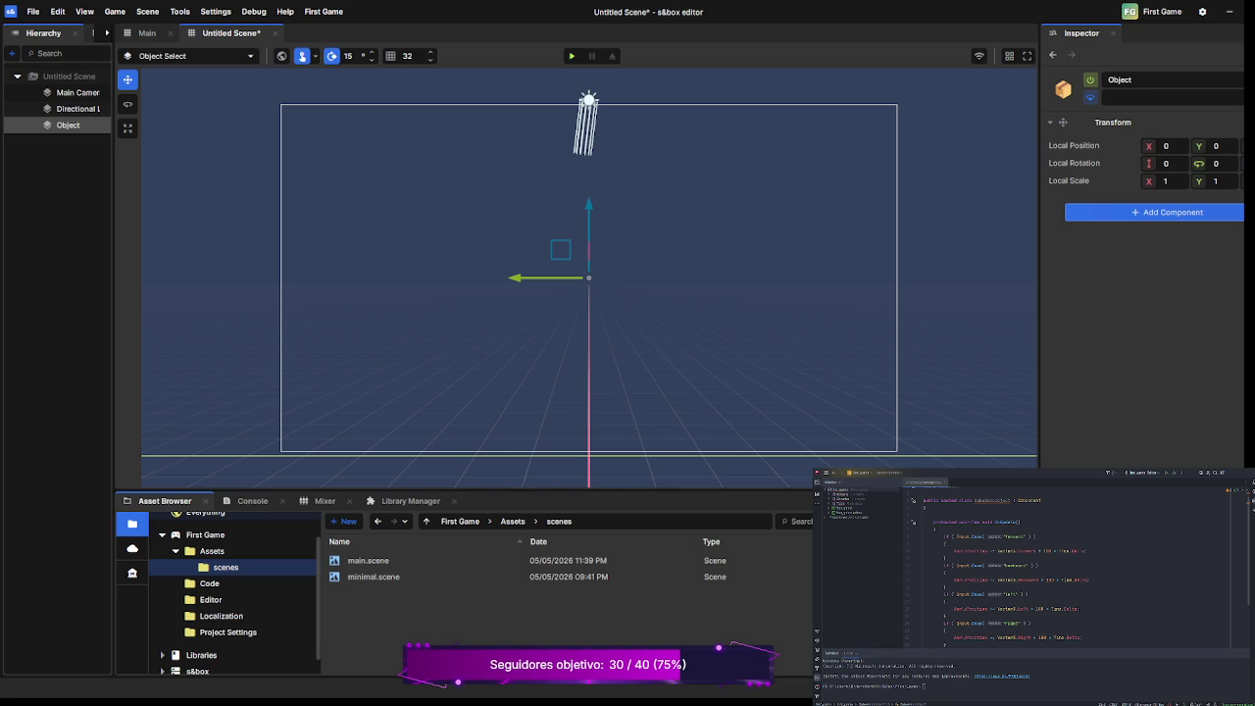
key(Escape)
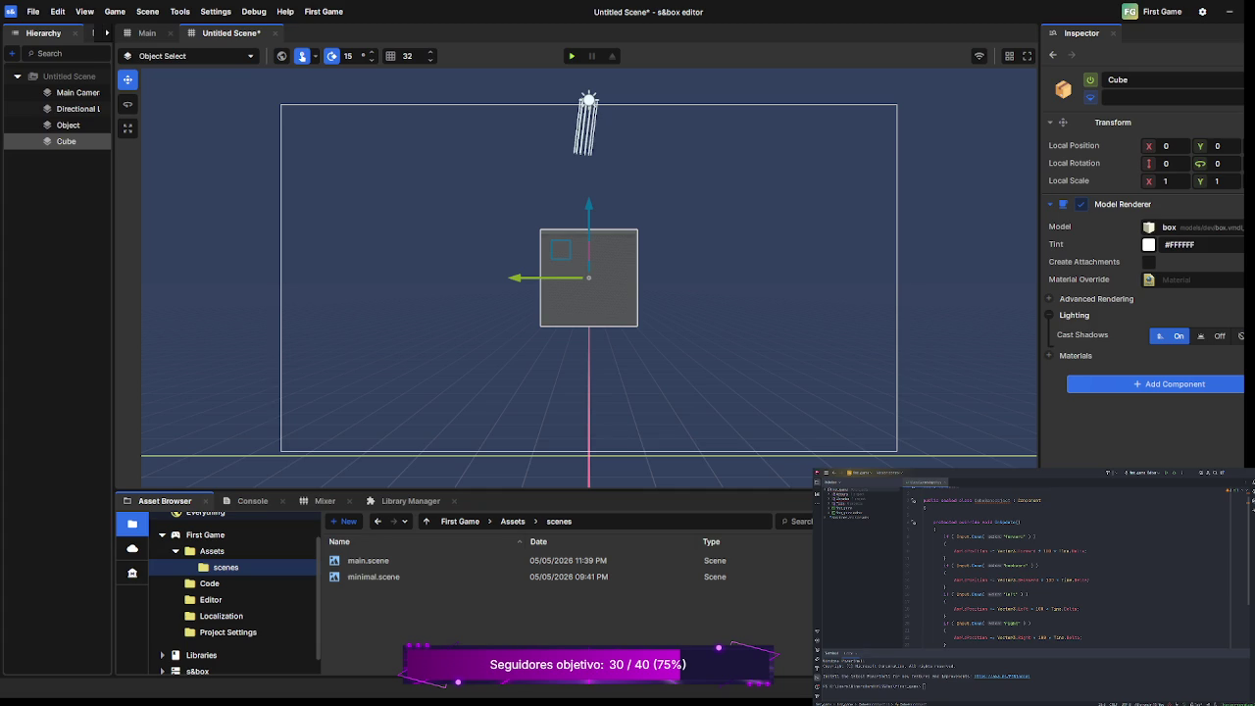
Deselect the new Cube and select Object to edit its components.
key(Escape)
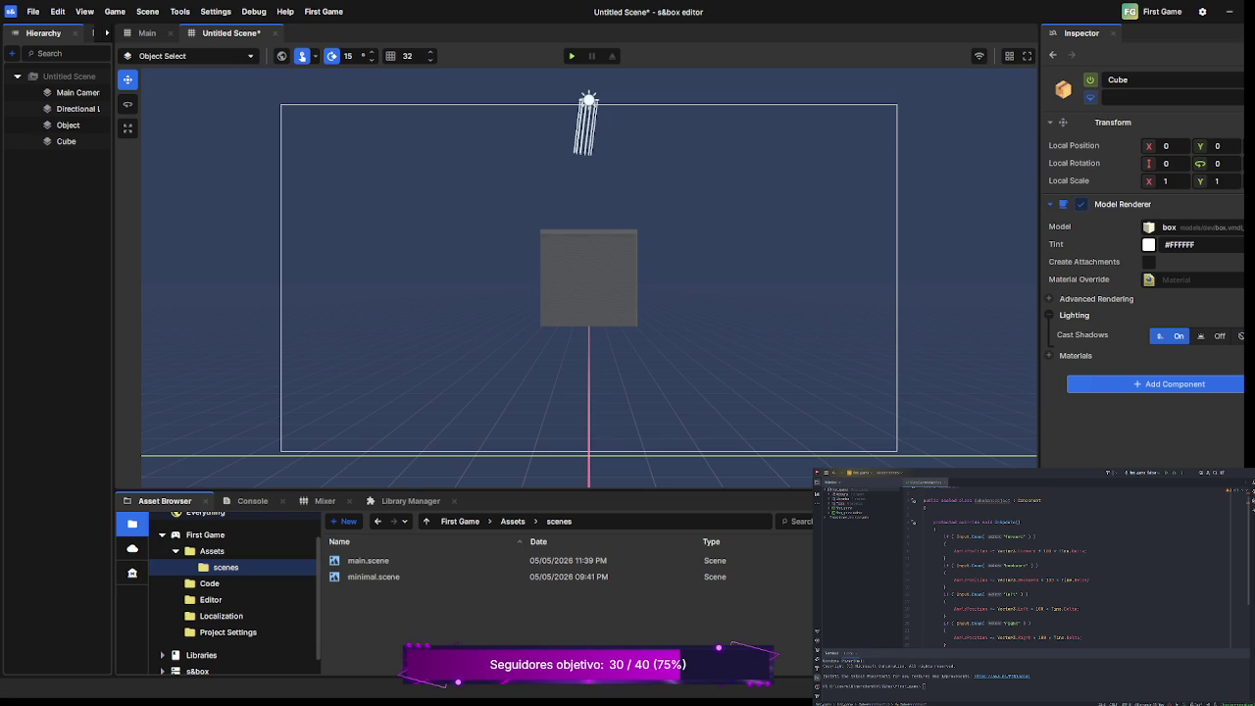
click(67, 124)
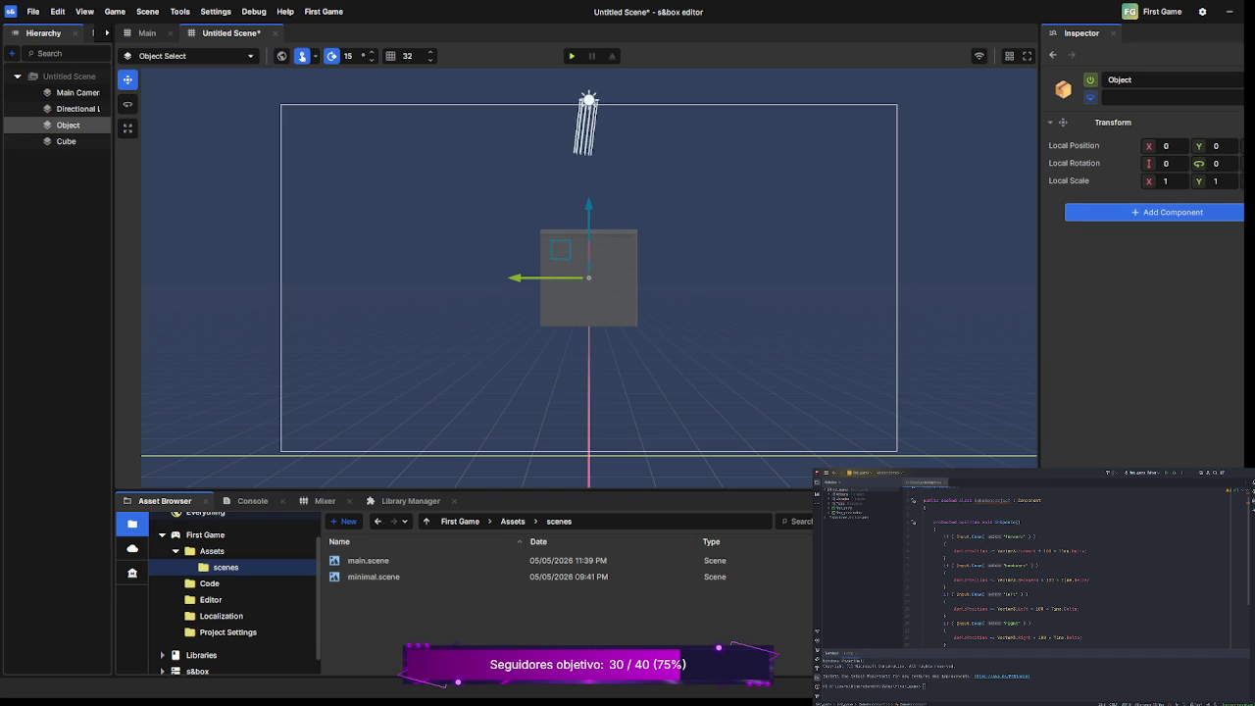
Add a Map Instance component to Object, then delete the Cube from the scene.
key(Return)
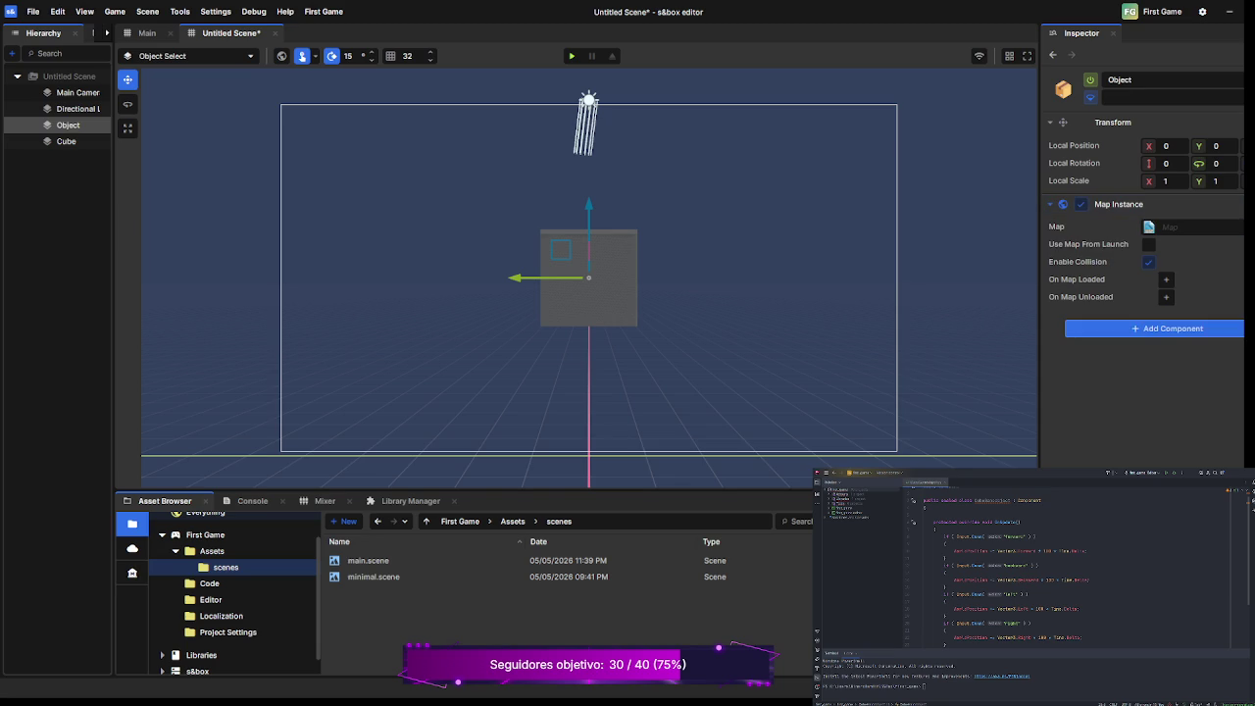
click(66, 142)
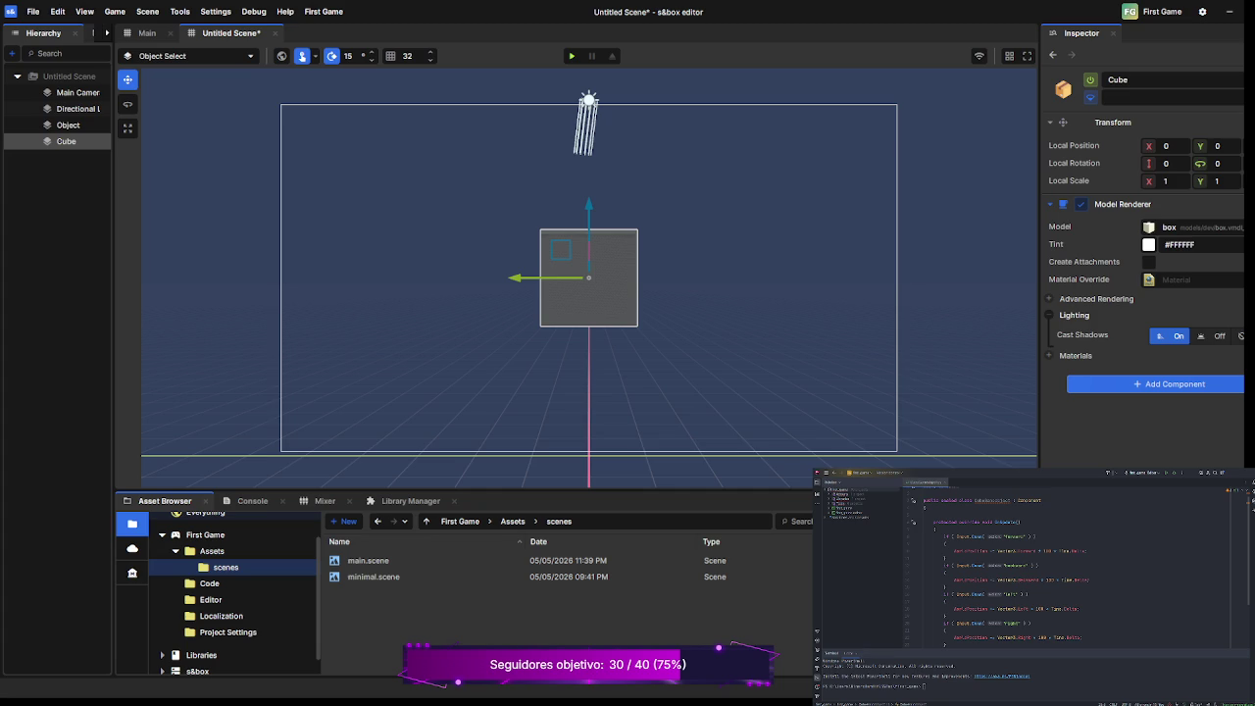
key(Delete)
click(68, 124)
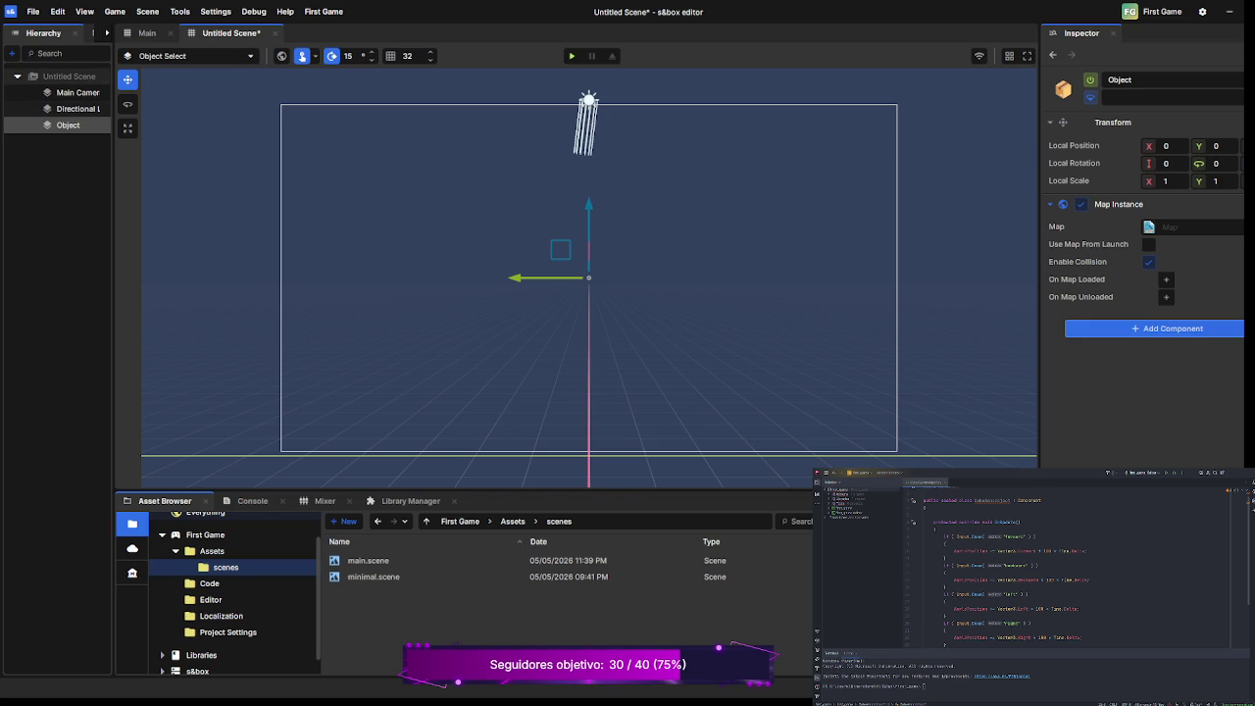
click(68, 75)
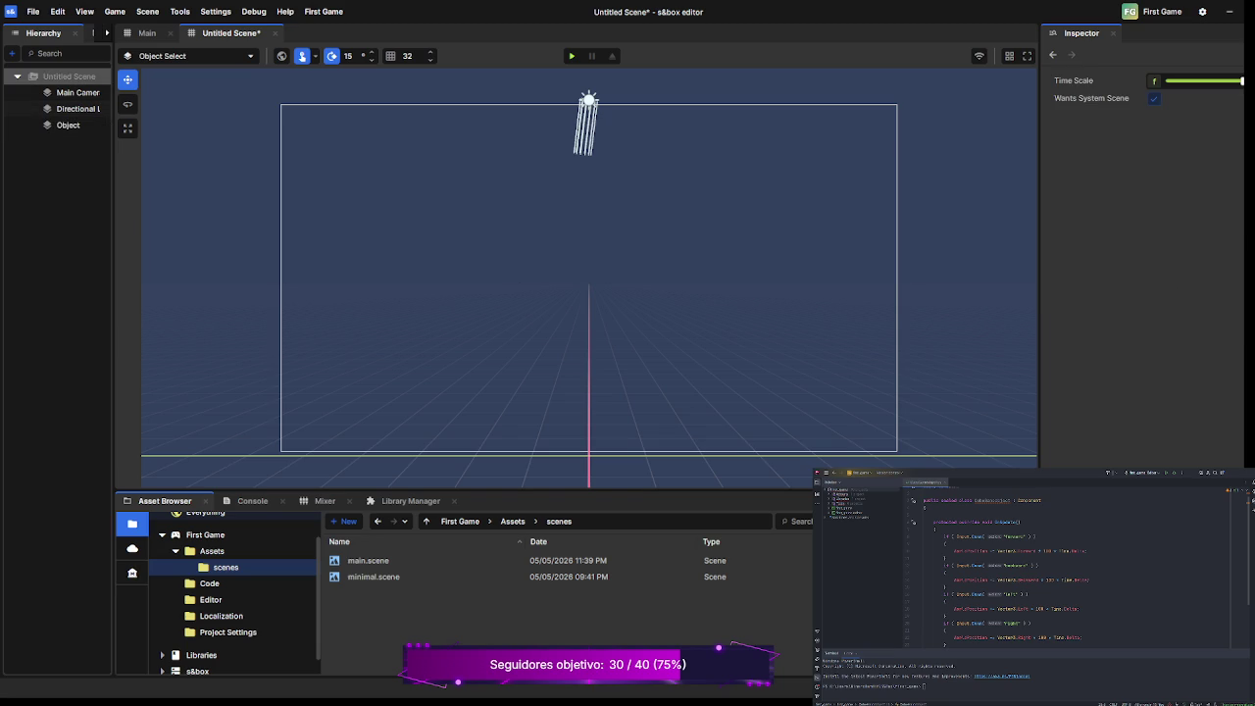